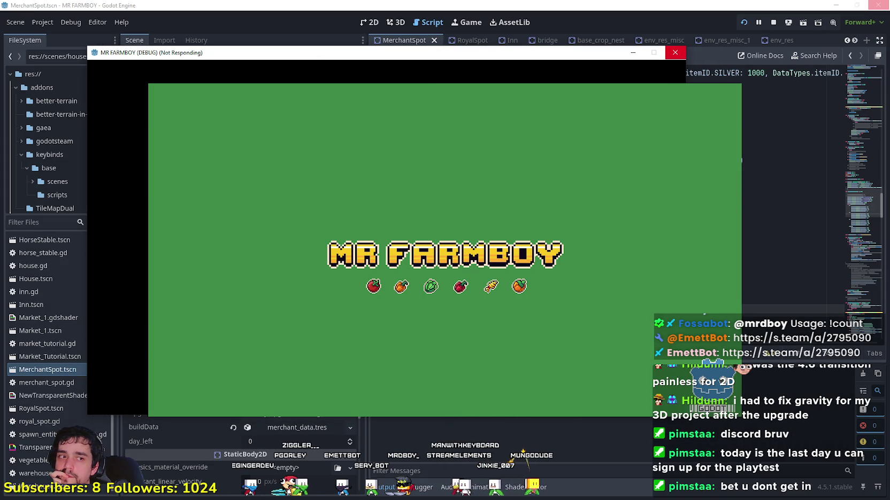
- Bring Steam's Outward 2 community hub to the front over the MR FARMBOY main menu
left_click(675, 53)
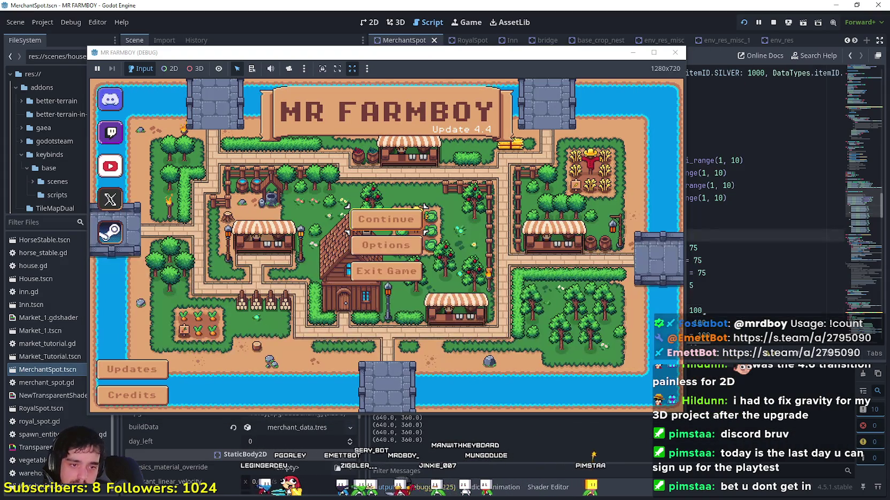
scroll(616, 295, "up", 3)
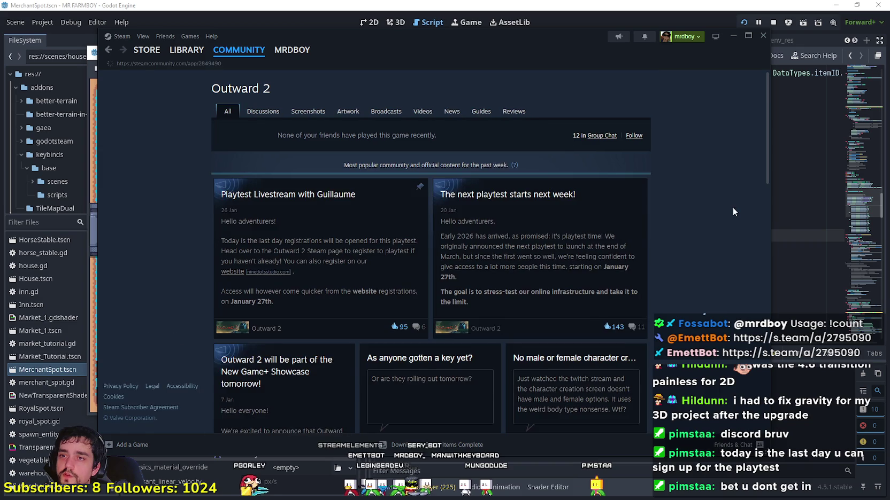
- Switch to the Outward 2 store page and copy its page URL
mouse_move(159, 55)
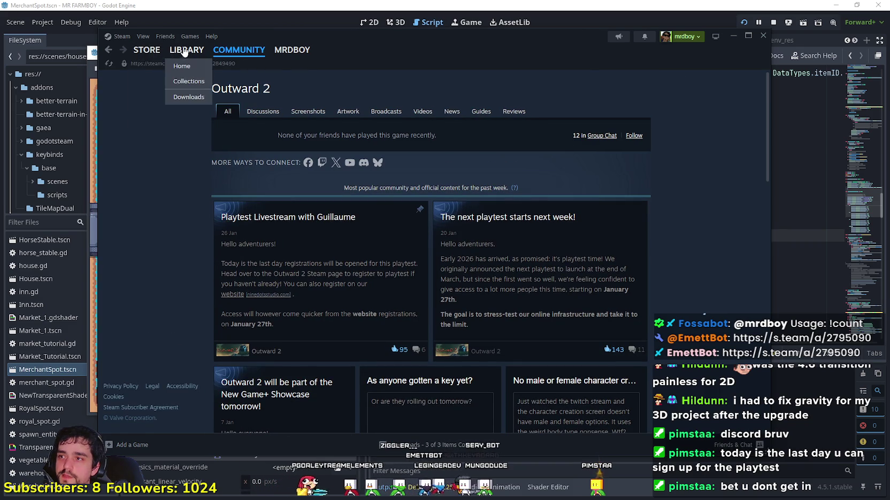
left_click(187, 50)
left_click(147, 50)
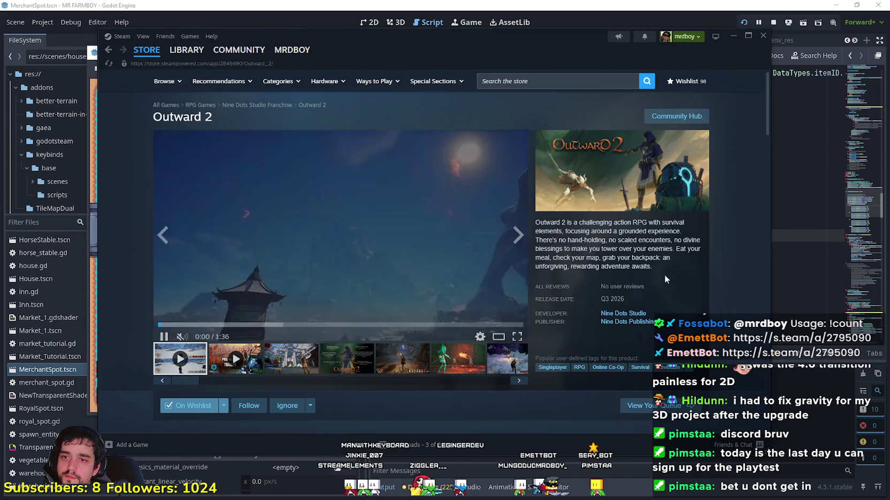
right_click(634, 231)
left_click(666, 293)
- Browse the Outward 2 screenshots in the full-size viewer, then minimize Steam
scroll(627, 340, "down", 4)
left_click(347, 127)
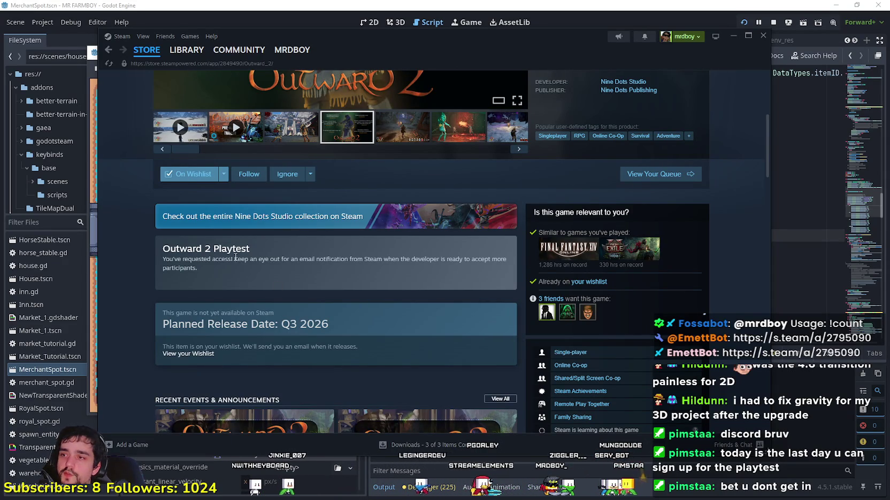
mouse_move(263, 252)
left_mouse_down()
mouse_move(142, 243)
mouse_move(185, 248)
left_mouse_up()
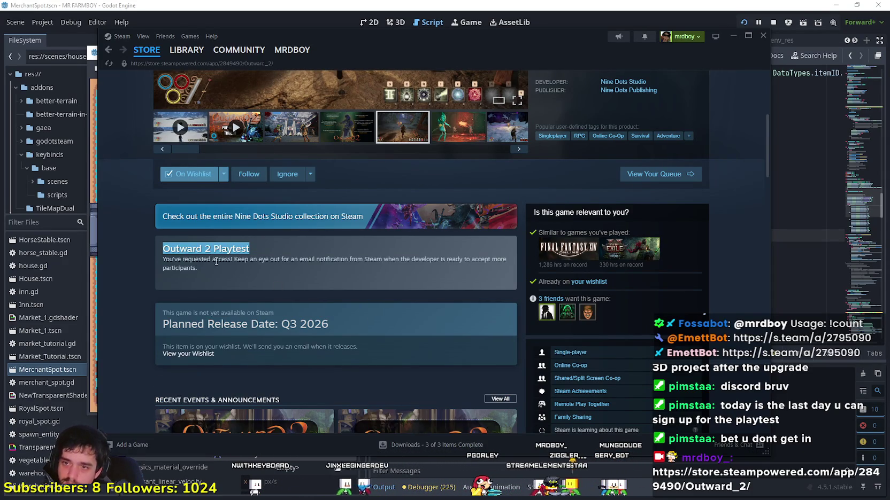
left_click(371, 310)
scroll(370, 299, "up", 3)
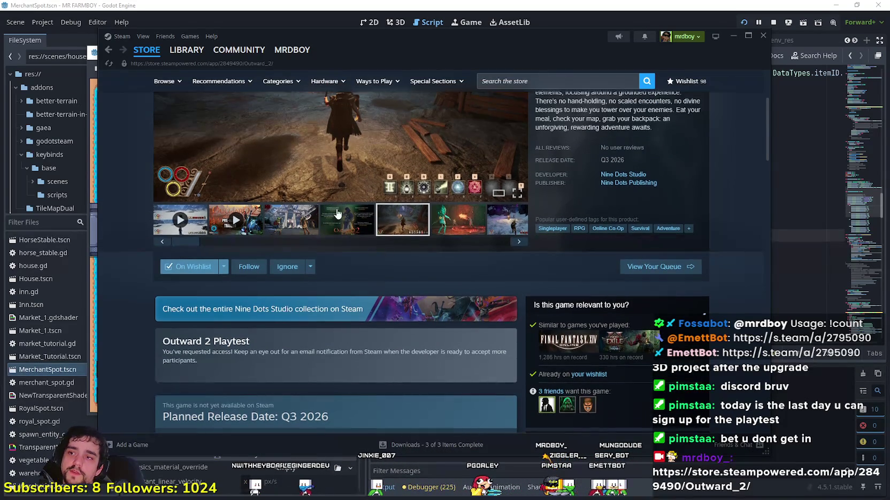
left_click(414, 189)
left_click(700, 252)
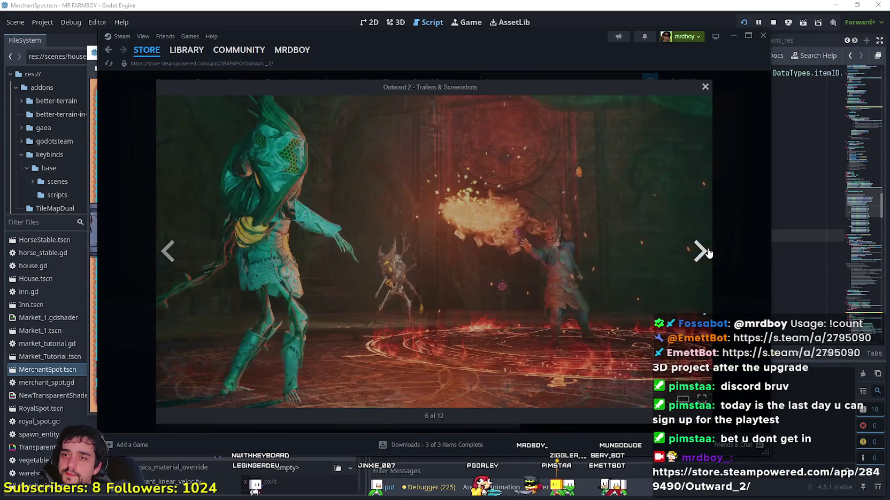
left_click(727, 247)
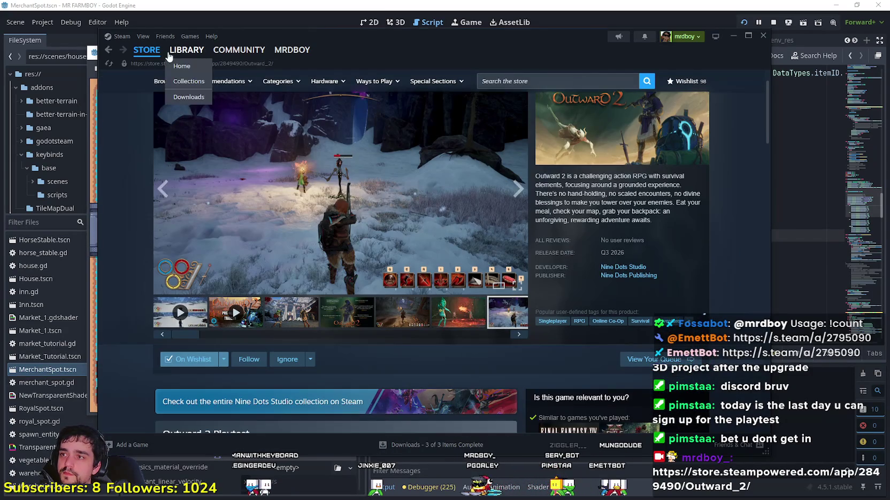
left_click(733, 36)
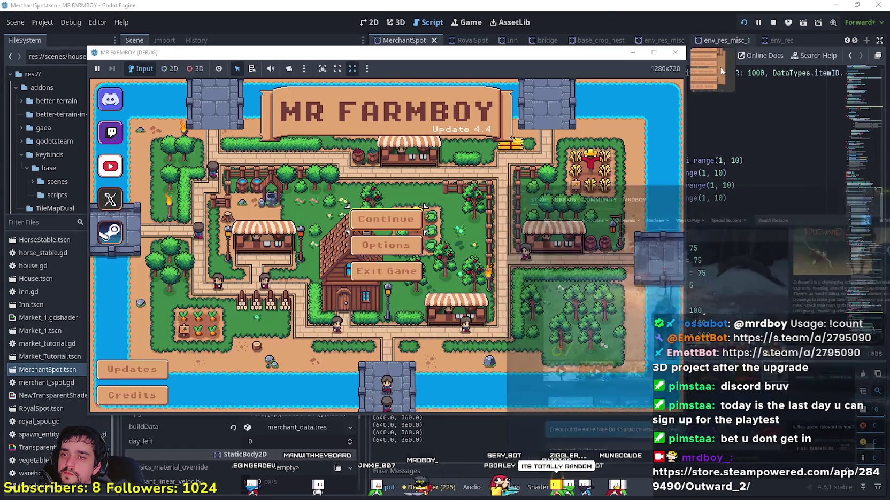
- Read the update notes and view the Game options tab, cancelling without changes
left_click(121, 369)
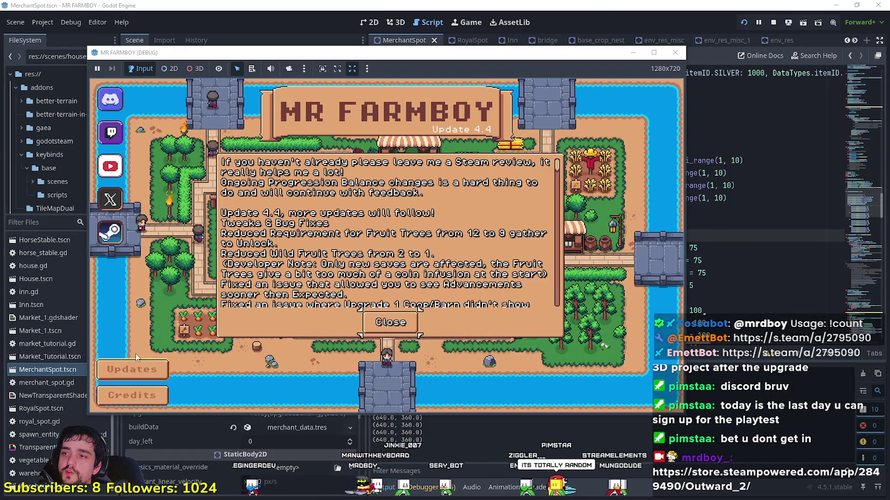
left_click(390, 324)
left_click(402, 247)
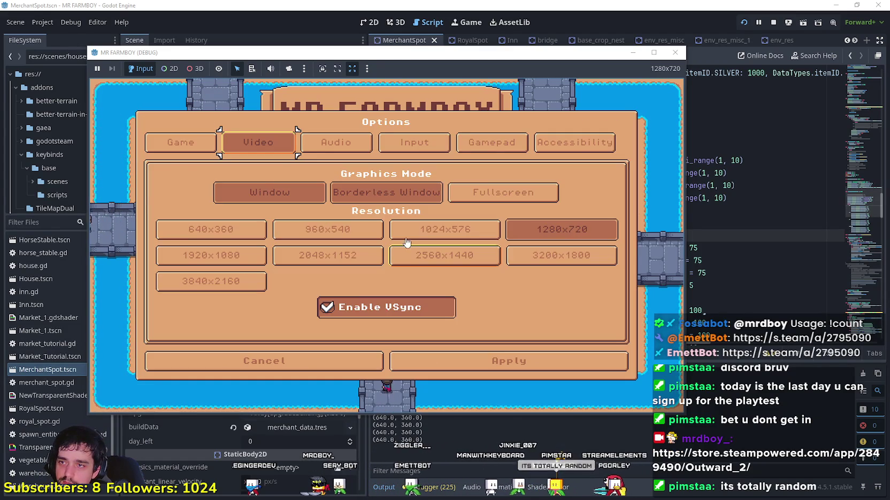
left_click(187, 142)
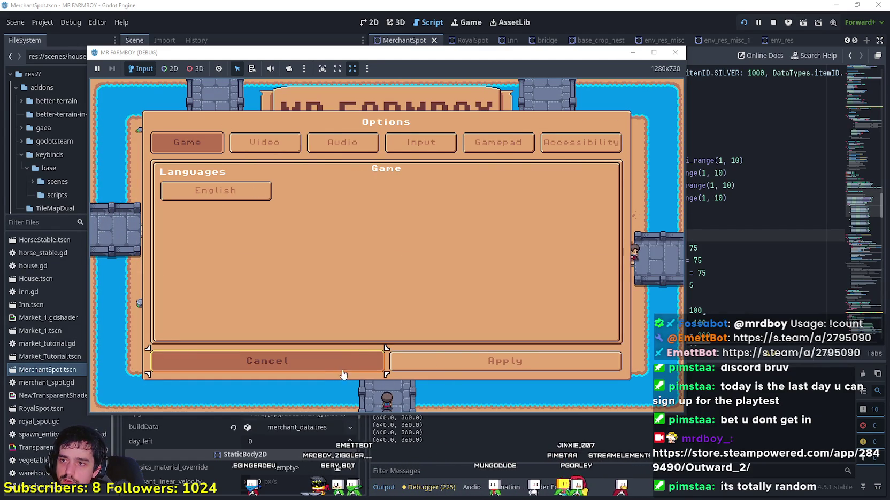
left_click(341, 370)
- Check the save list, start and cancel a new save, then exit the game
left_click(392, 216)
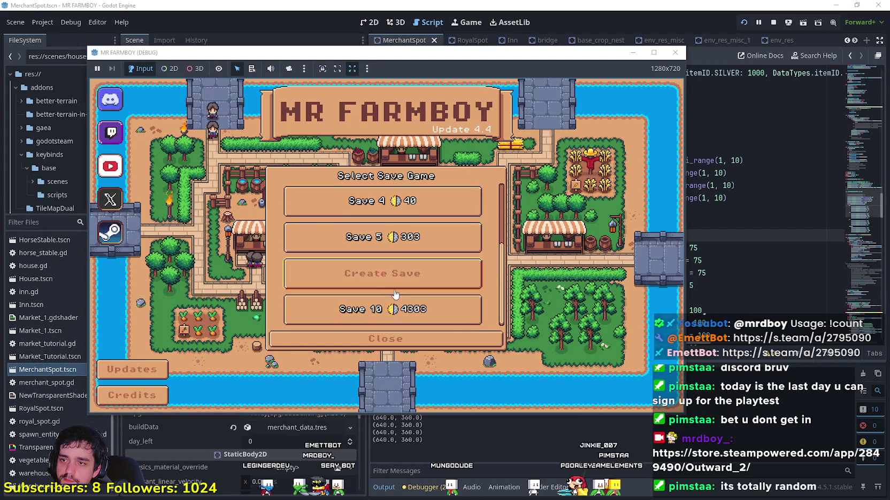
left_click(395, 271)
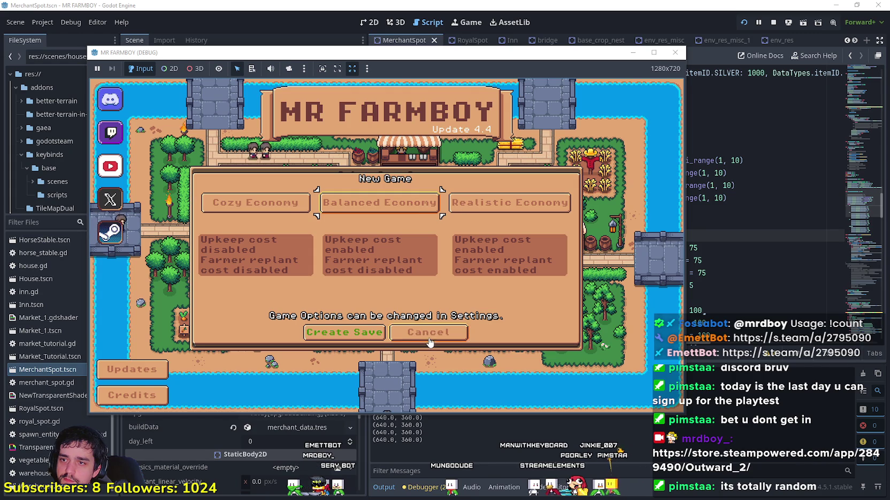
left_click(397, 332)
left_click(387, 337)
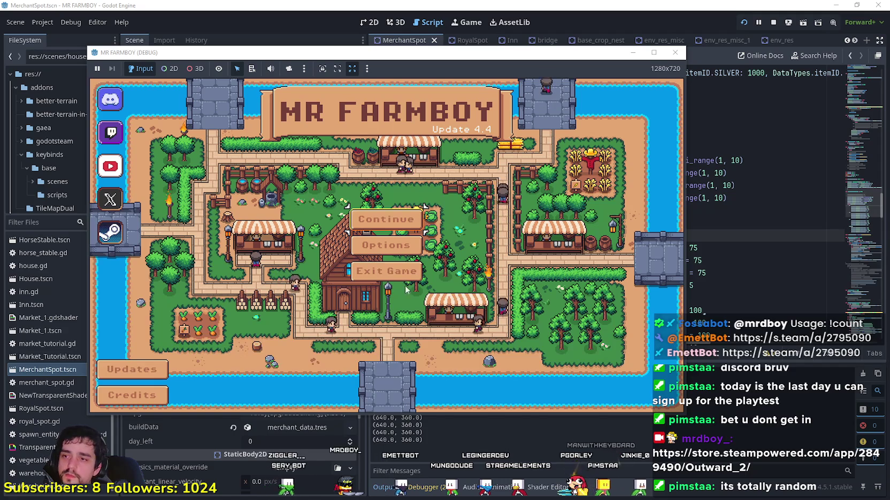
left_click(385, 271)
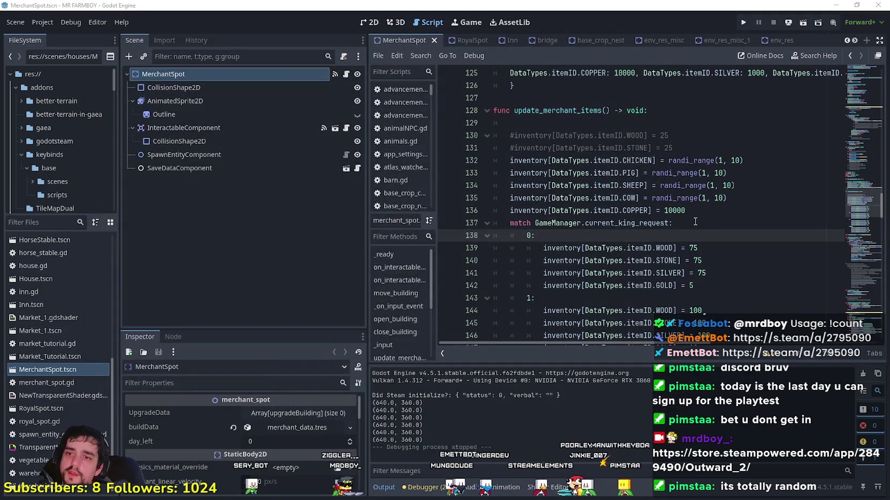
- Scroll through the merchant_spot.gd inventory code
left_click(695, 222)
scroll(680, 240, "down", 2)
scroll(702, 282, "down", 3)
left_click(702, 282)
scroll(702, 282, "down", 3)
scroll(734, 219, "up", 3)
scroll(733, 219, "up", 2)
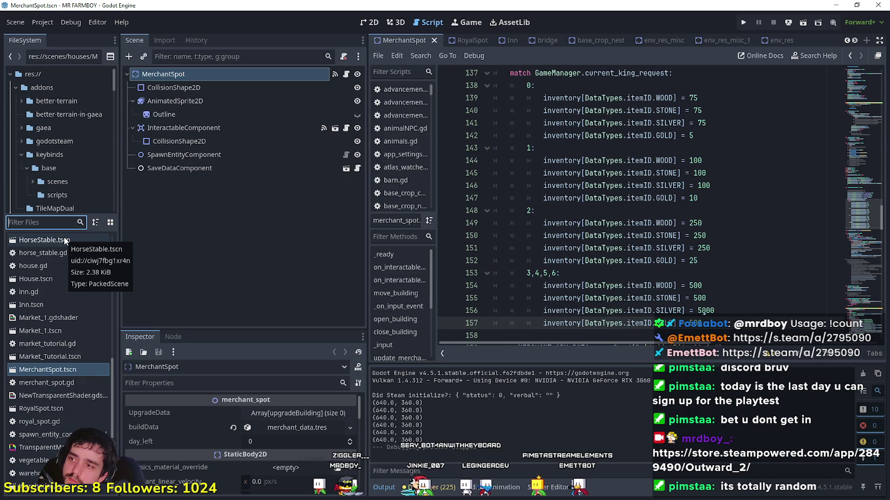
- Filter files by 'rubb', open env_res_rubbish.gd, and select the 05 in chance(0.05)
type("rubb")
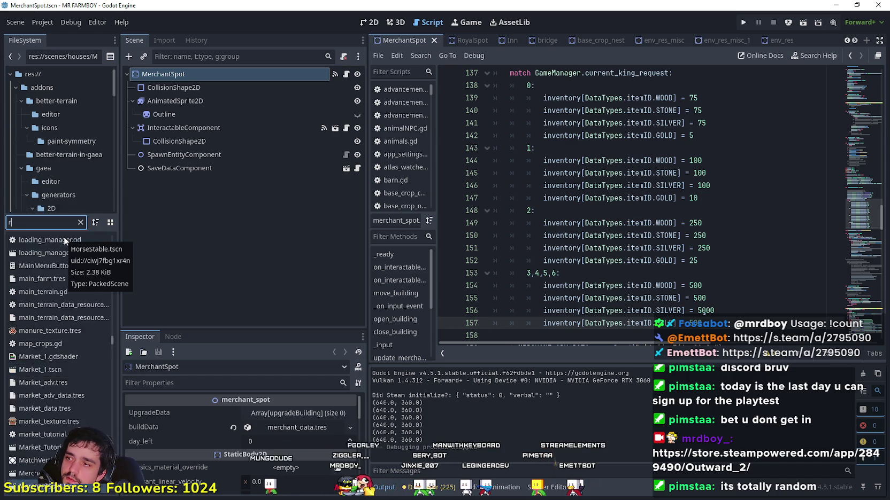
left_click(64, 239)
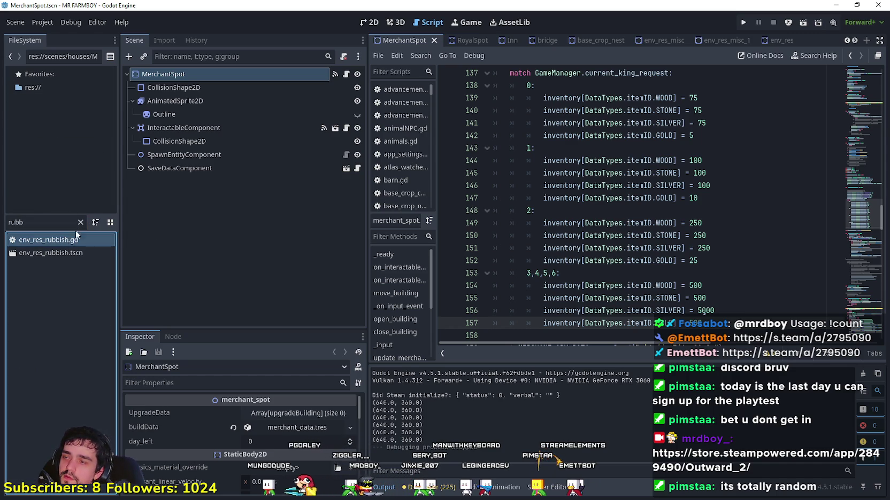
double_click(75, 240)
scroll(601, 245, "down", 2)
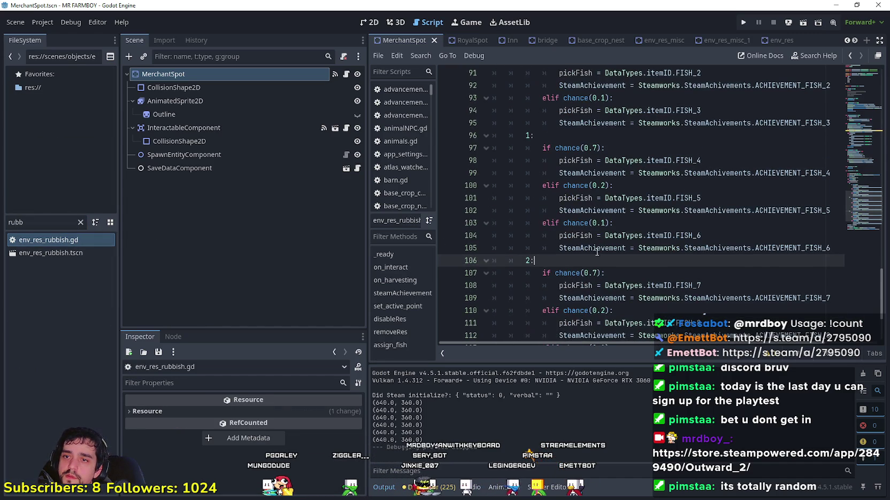
scroll(593, 254, "down", 4)
scroll(591, 251, "up", 9)
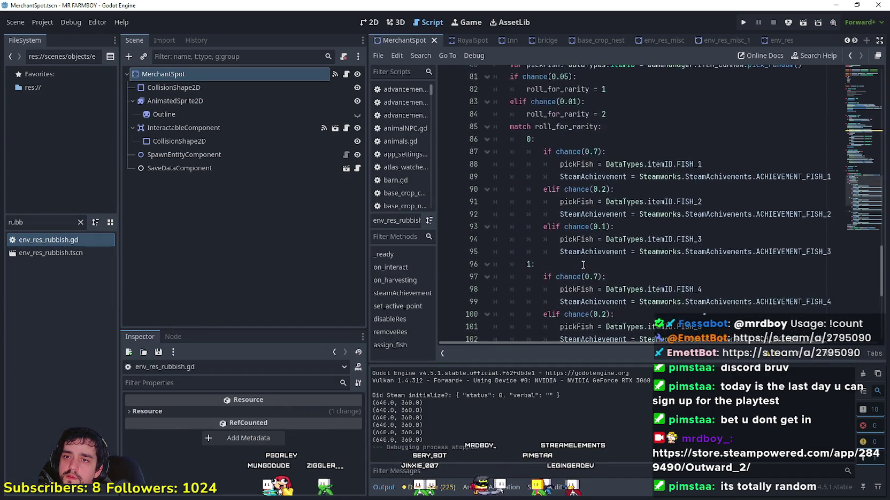
scroll(586, 249, "up", 1)
double_click(564, 151)
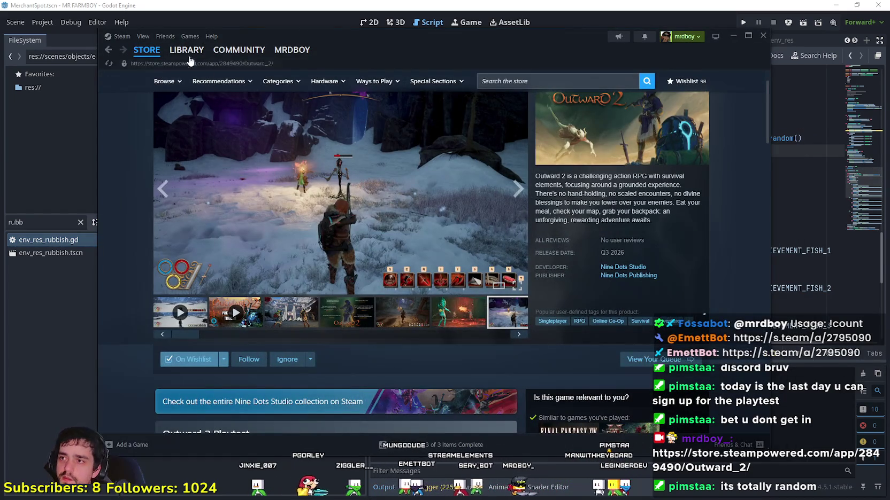
- Open a MR FARMBOY community discussion thread and go to its second page
left_click(186, 50)
left_click(460, 253)
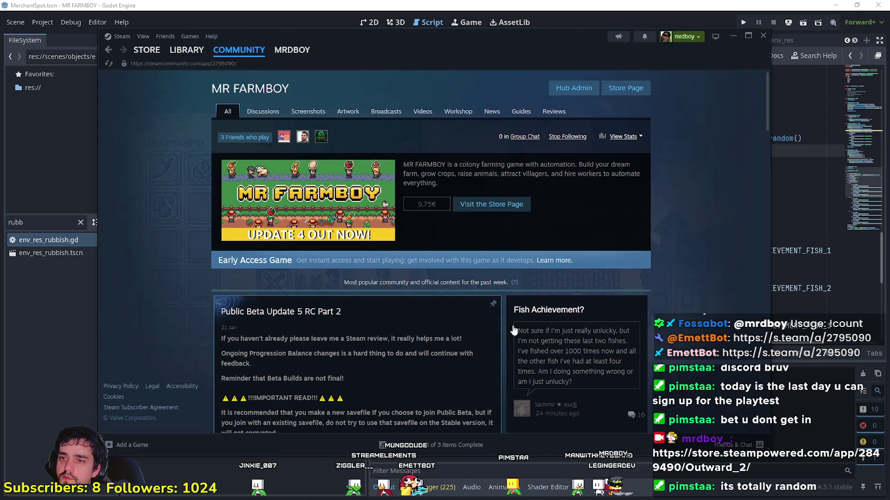
left_click(552, 331)
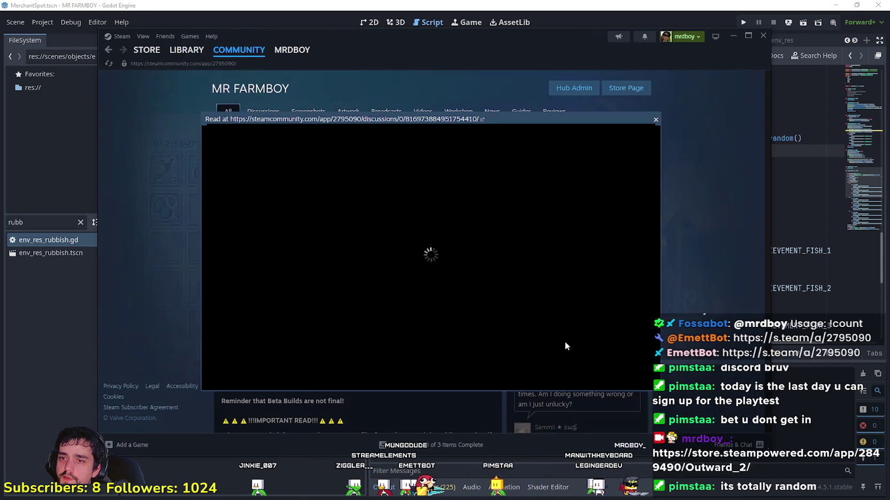
scroll(461, 338, "down", 6)
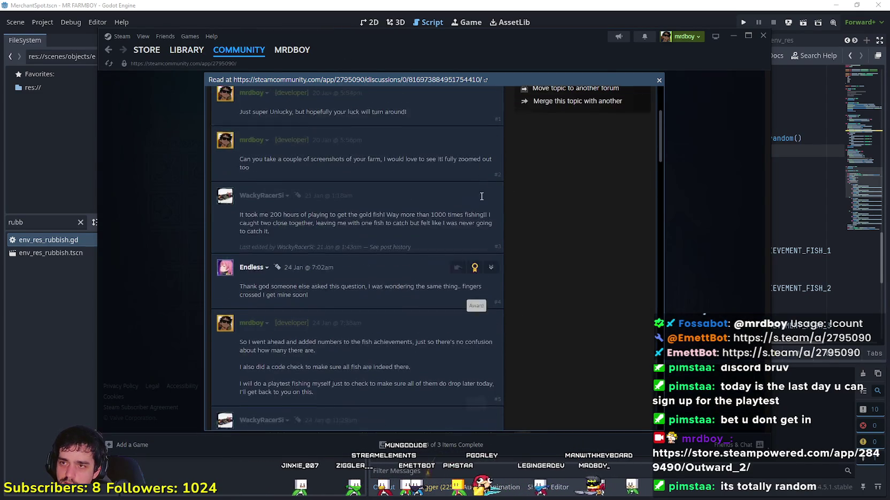
scroll(479, 140, "up", 6)
left_click(494, 208)
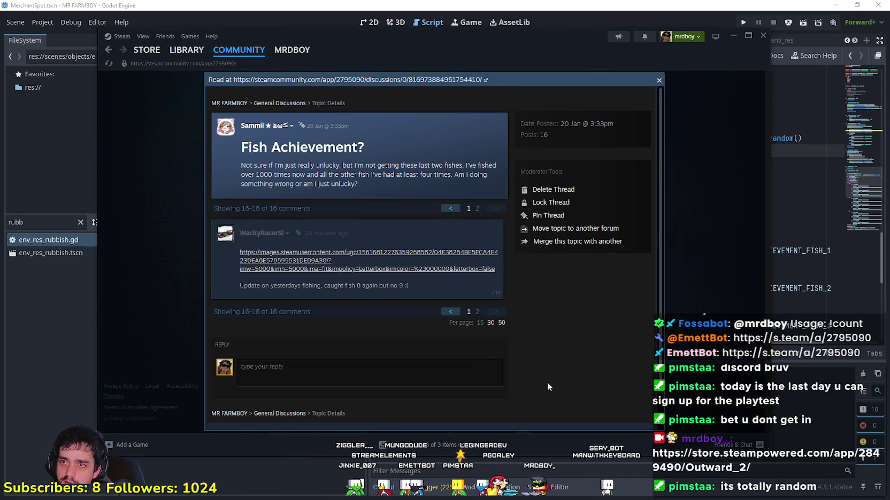
- Read the latest comment, open its image link, then close the thread
left_click_drag(278, 289, 412, 290)
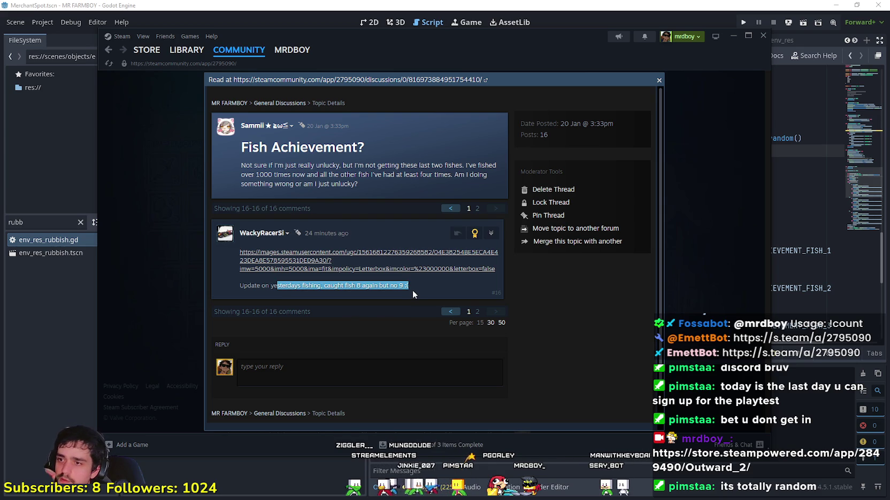
left_click(413, 289)
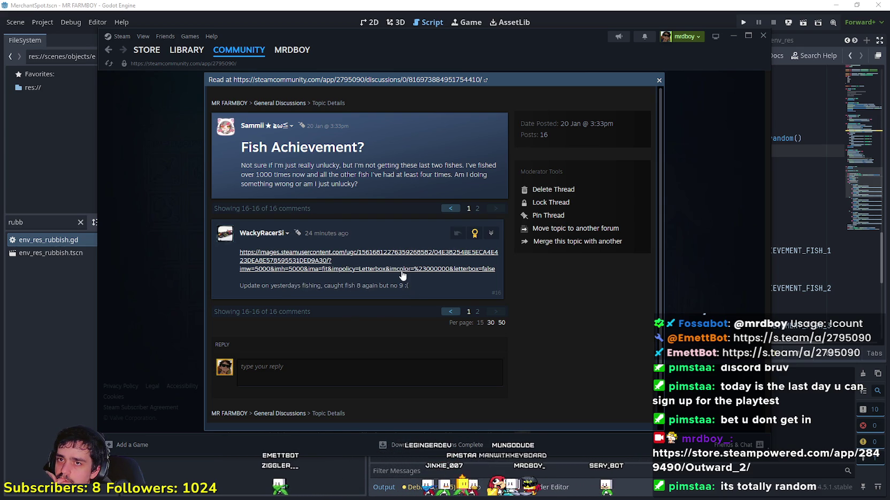
left_click(473, 274)
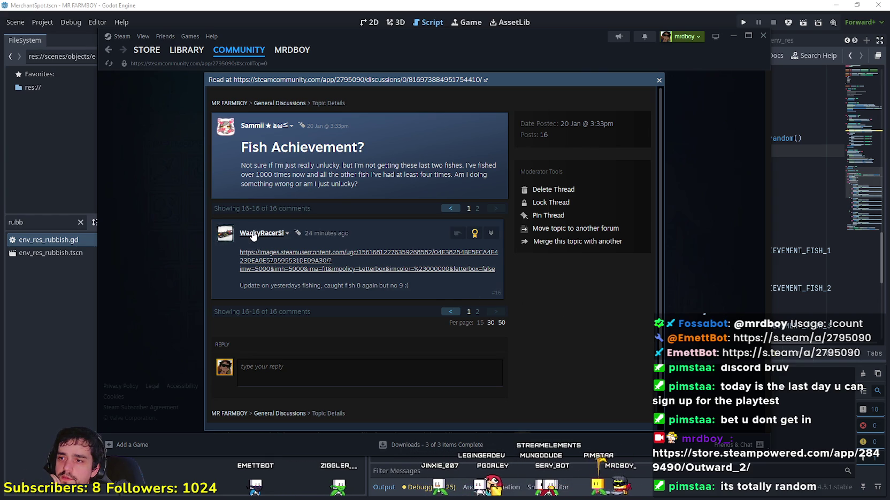
mouse_move(262, 242)
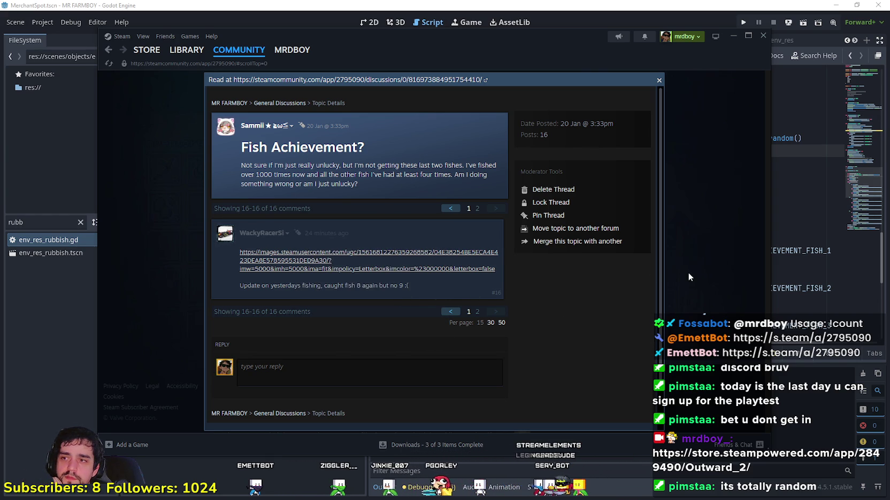
left_click(689, 275)
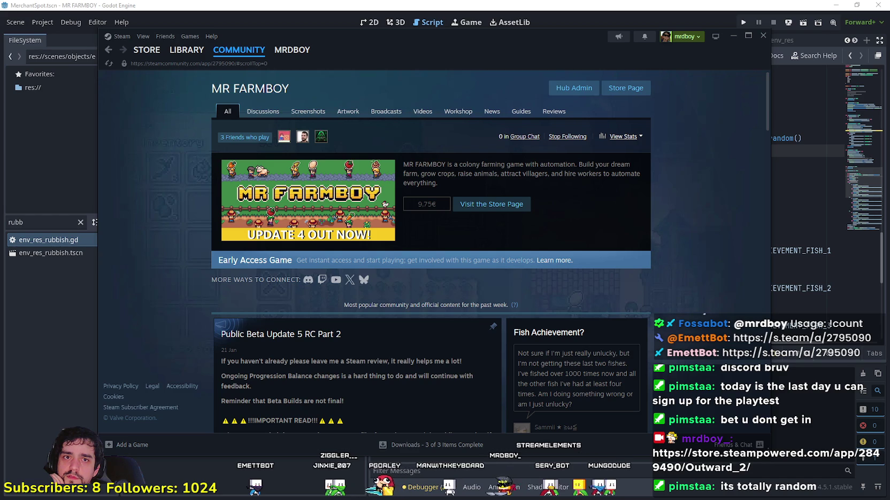
scroll(676, 103, "down", 3)
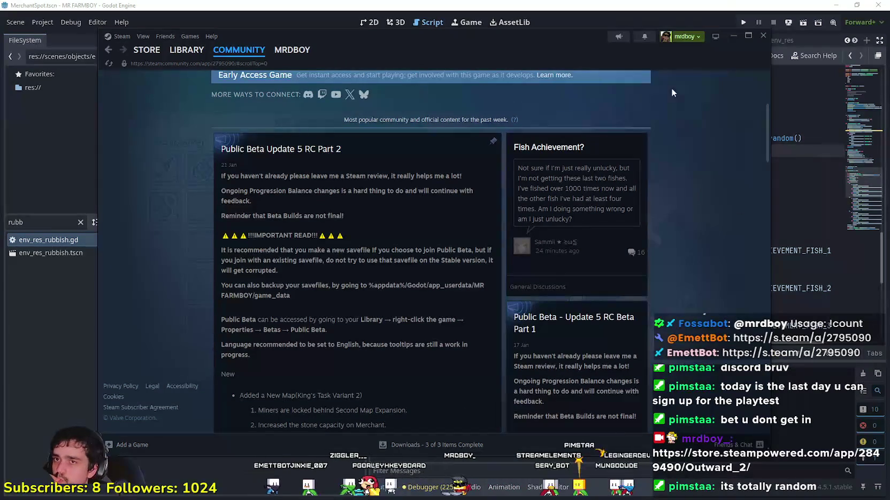
left_click(574, 3)
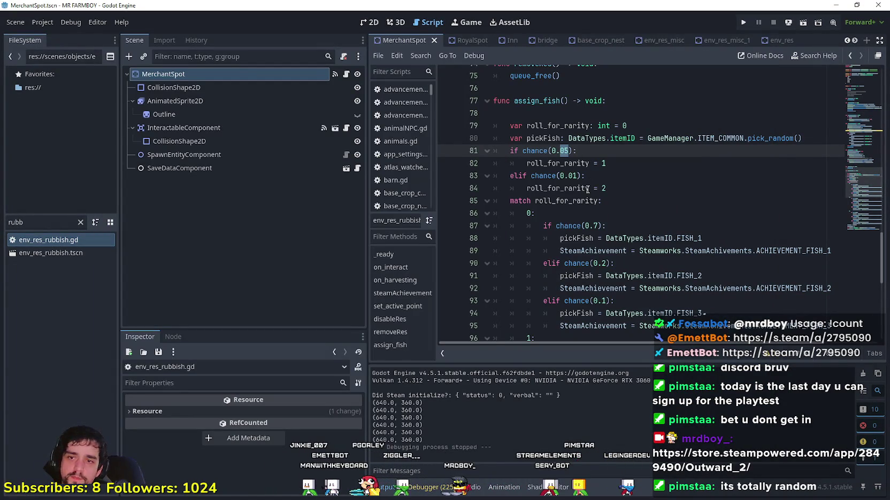
- Reopen the Fish Achievement thread and scroll to the per-fish probability comment
key("alt+Tab")
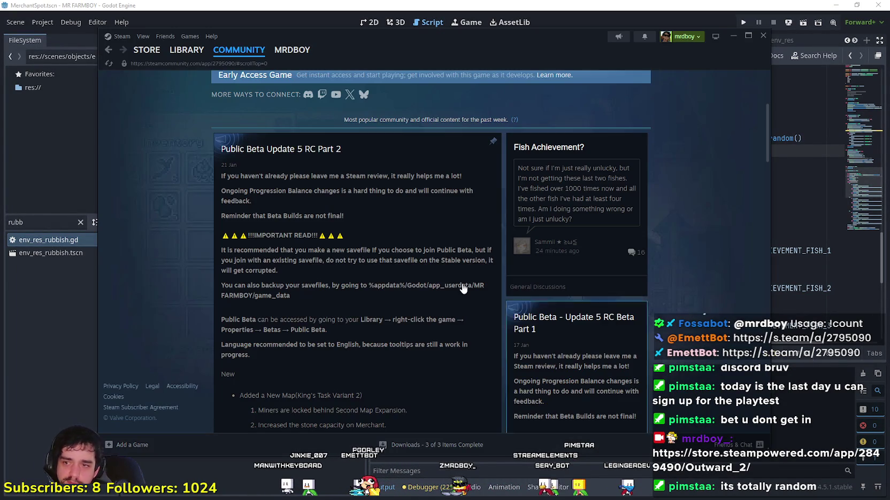
left_click(475, 179)
scroll(422, 294, "down", 2)
scroll(423, 289, "down", 1)
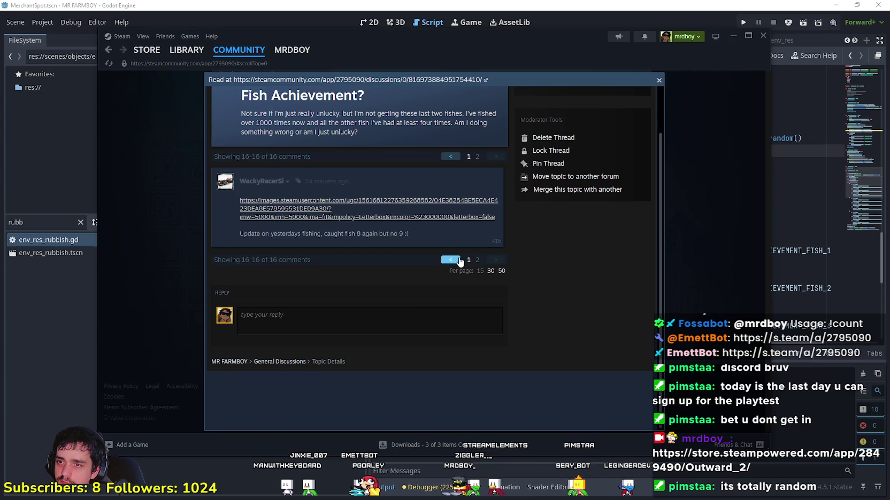
scroll(399, 303, "down", 10)
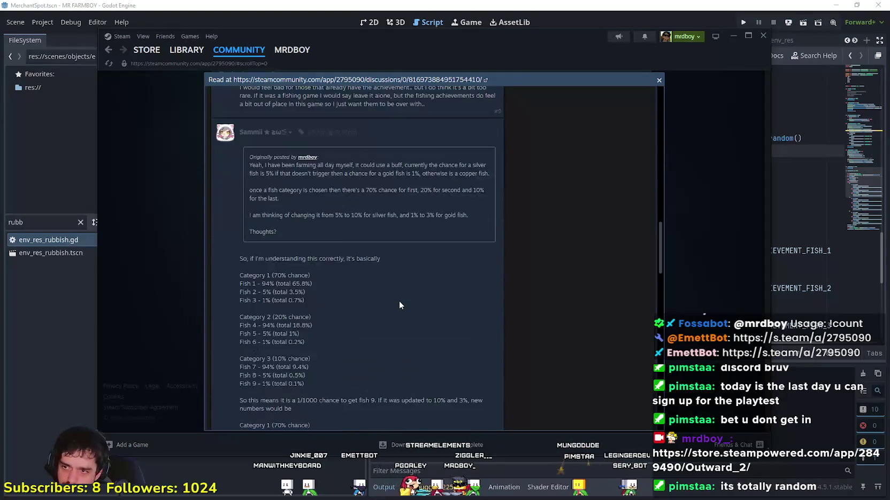
scroll(399, 305, "down", 5)
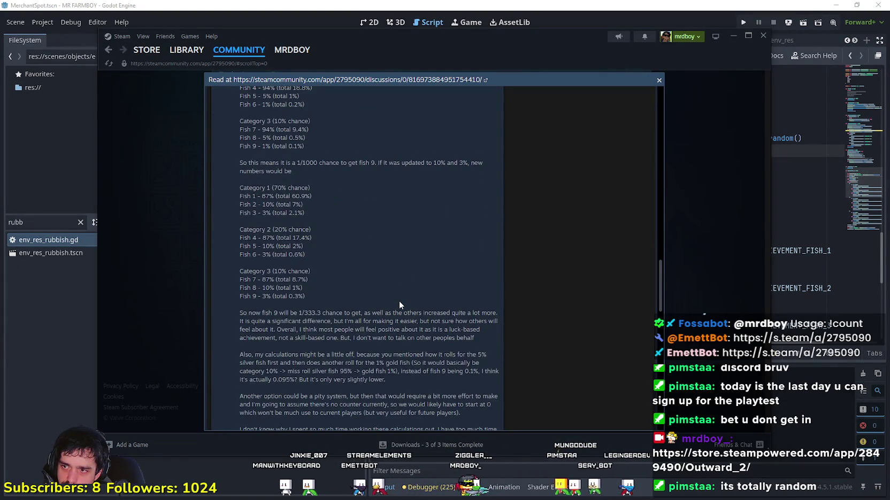
scroll(399, 303, "up", 3)
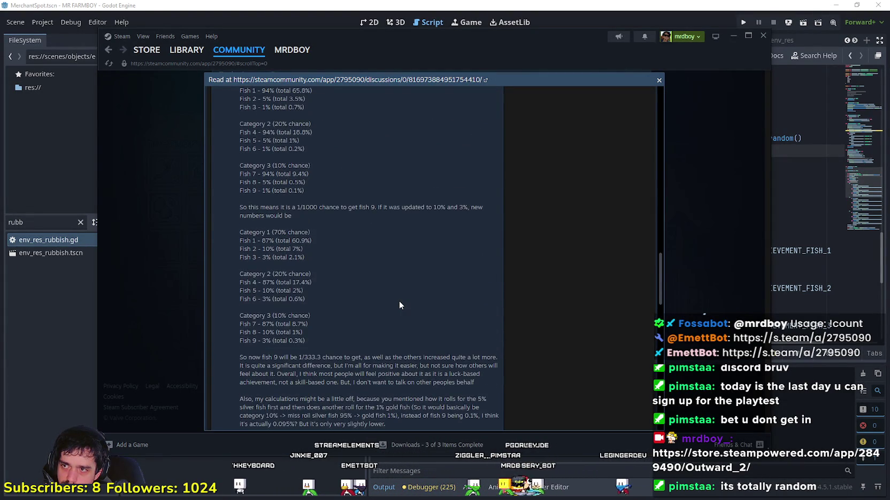
scroll(382, 306, "up", 6)
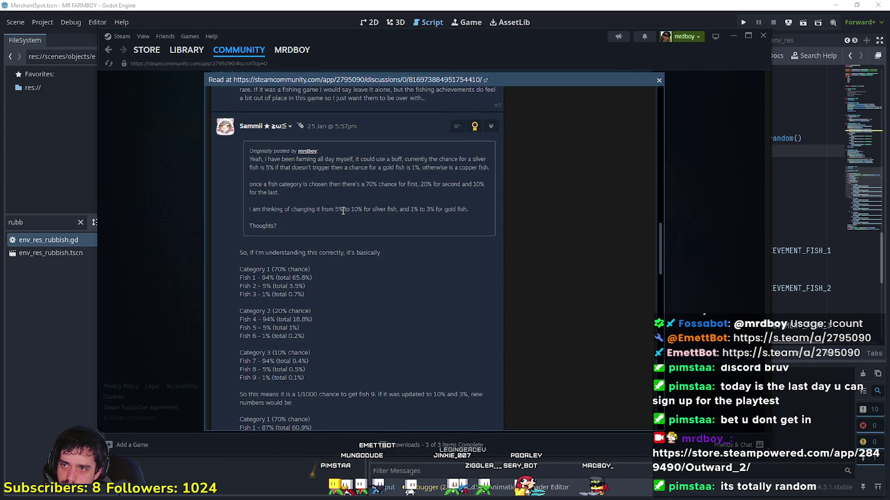
left_click(491, 3)
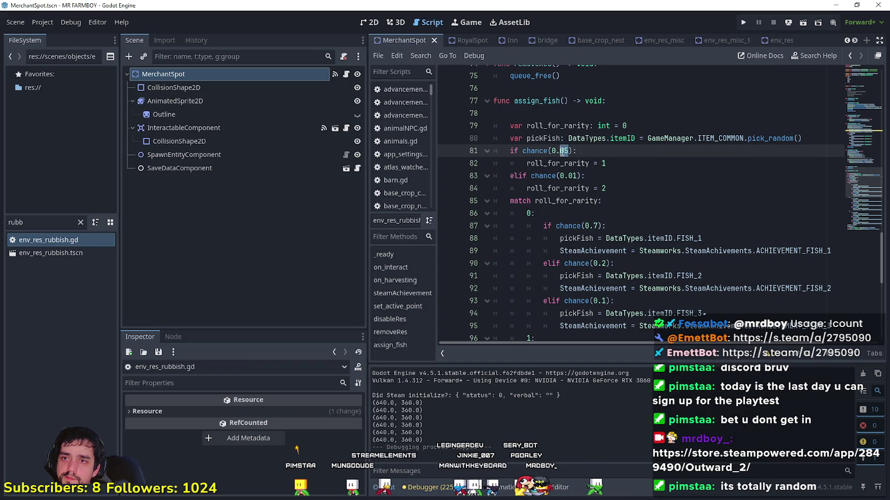
type("0")
- Make assign_fish roll chance(0.10) and chance(0.03) and save env_res_rubbish.gd
left_click(597, 176)
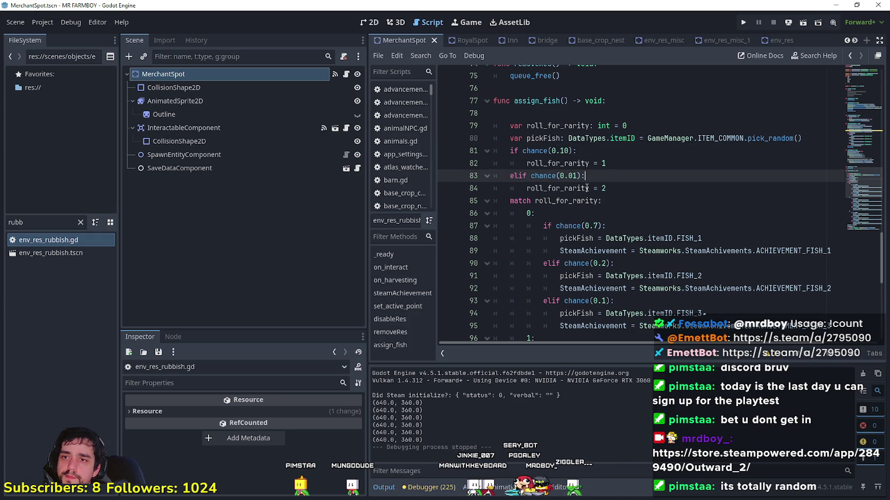
type("3")
left_click(615, 188)
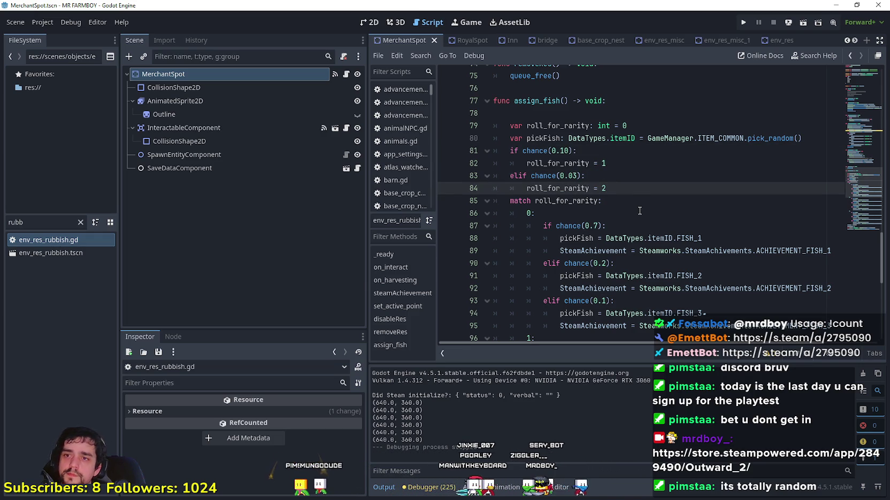
key("ctrl+s")
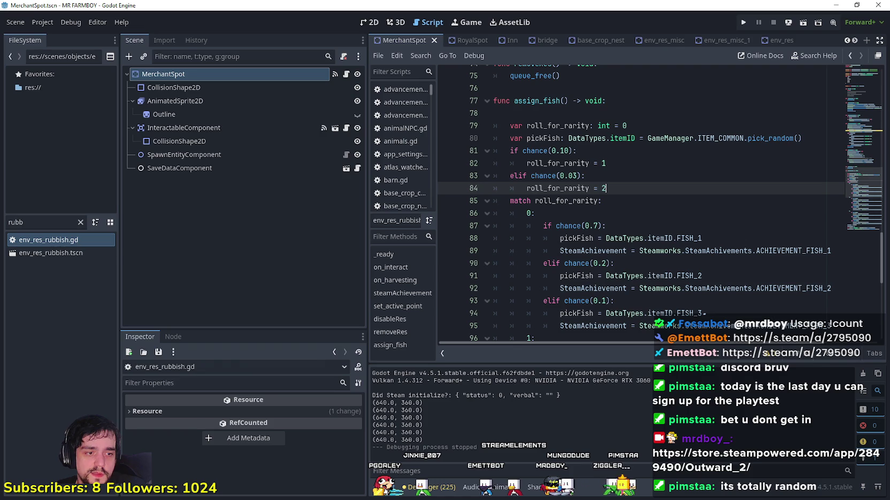
key("alt+Tab")
scroll(415, 274, "down", 10)
- Go to page 2 of the Fish Achievement thread, read comment #16, then close it
scroll(396, 310, "down", 5)
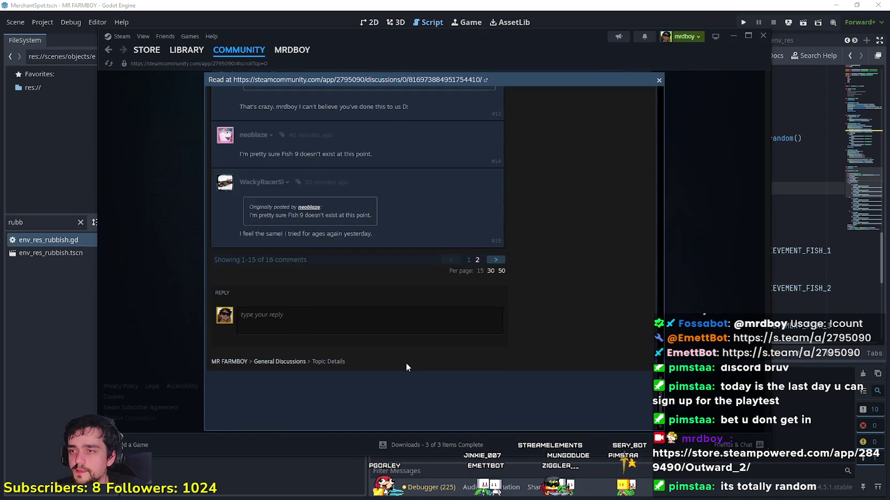
left_click(495, 260)
scroll(466, 303, "down", 5)
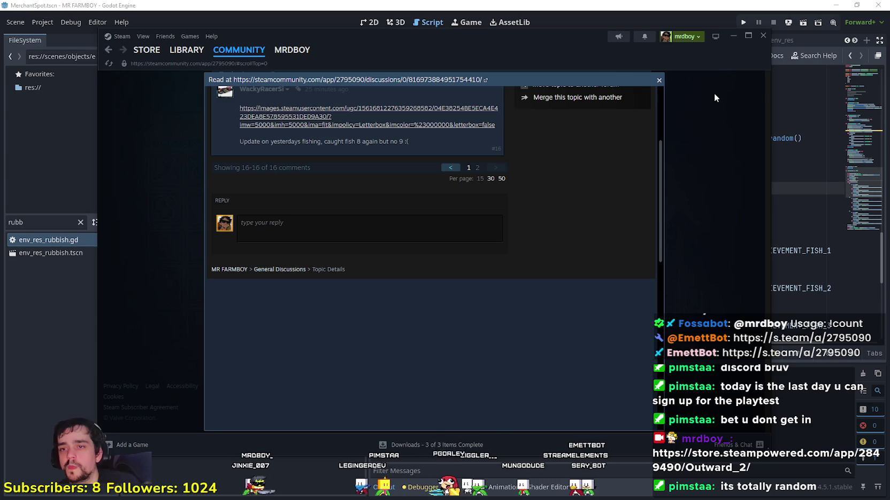
left_click(686, 174)
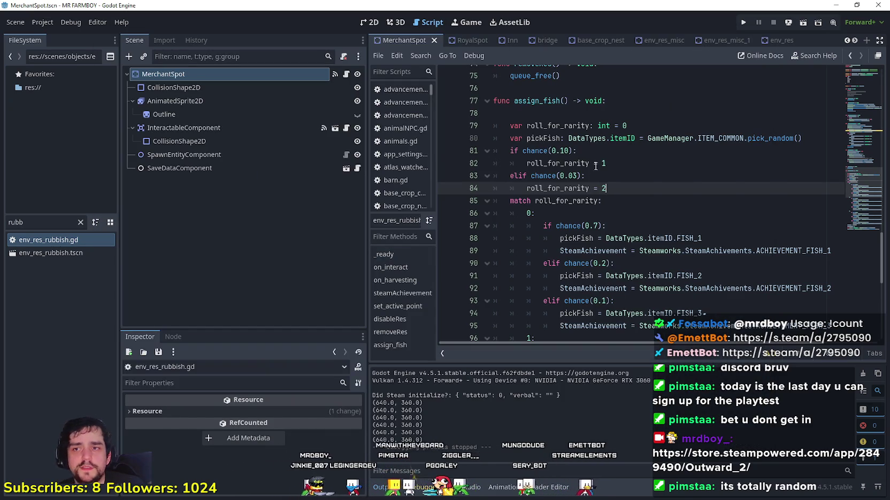
- Step through assign_fish's rarity branches from line 81 down to the amount_given line
left_click_drag(569, 150, 553, 152)
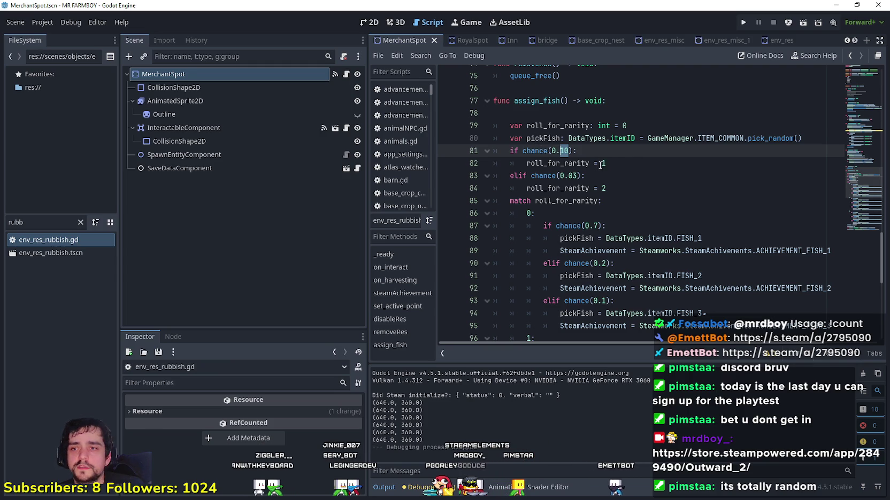
key("Down")
key("Down")
key("Down")
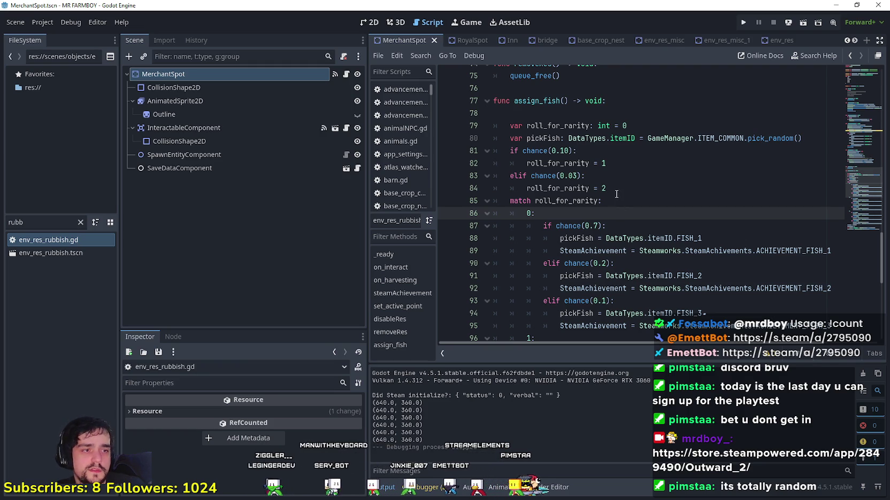
key("Up")
key("Up")
key("Up")
key("Down")
scroll(621, 219, "down", 8)
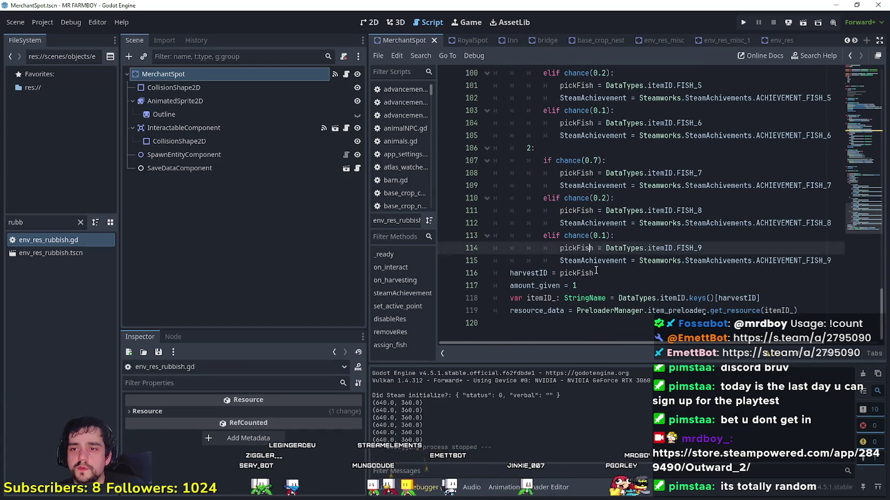
left_click(610, 285)
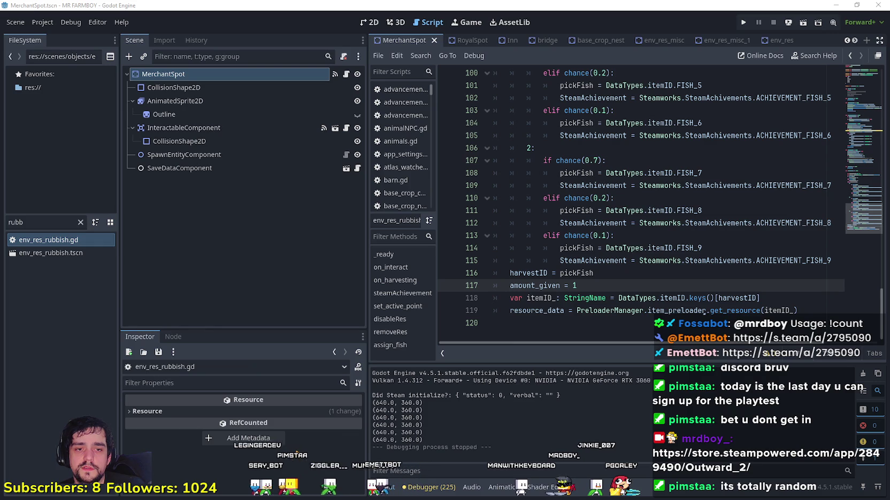
key("alt+Tab")
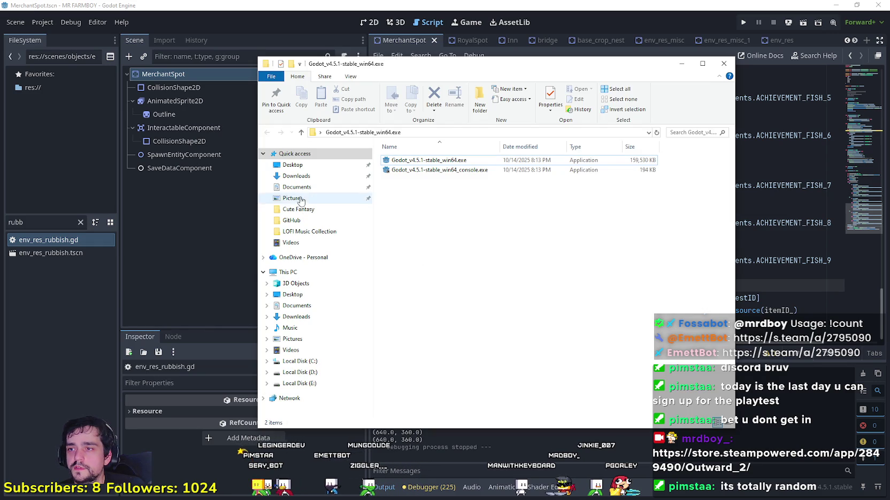
- Delete the six old export files in Documents\GitHub\GodotExportTemplates\Steam\NewExport
left_click(297, 187)
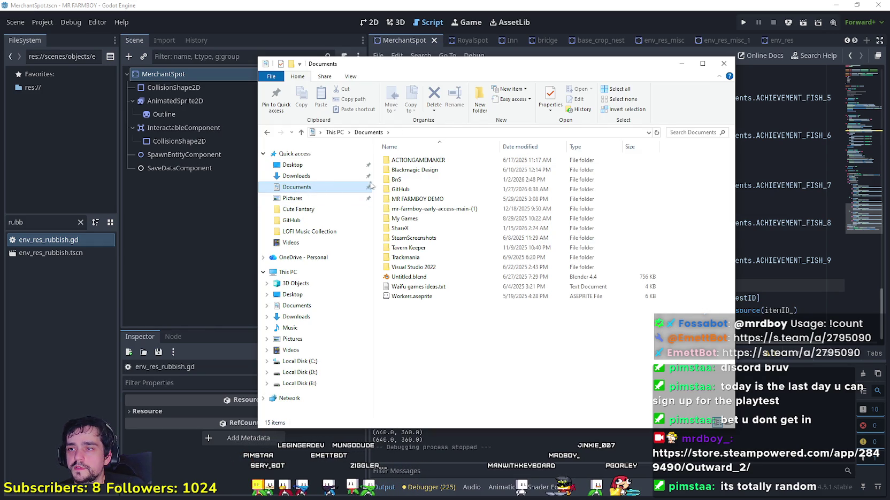
double_click(409, 188)
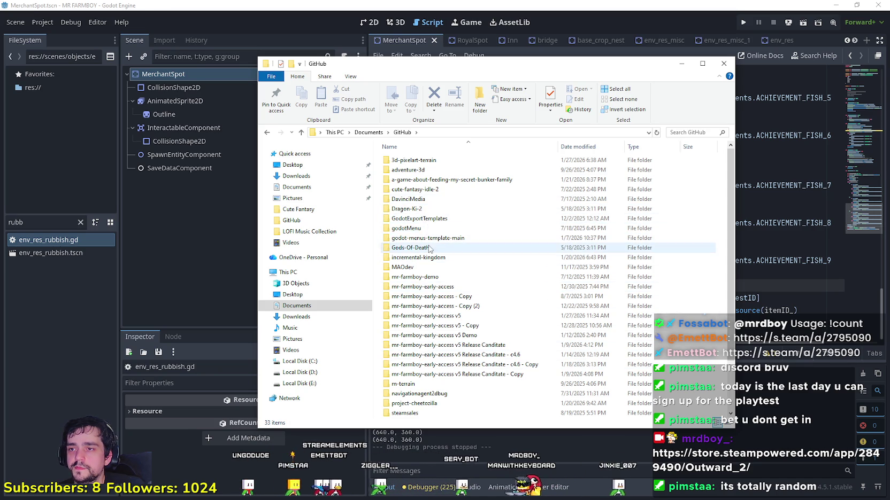
double_click(419, 218)
double_click(606, 209)
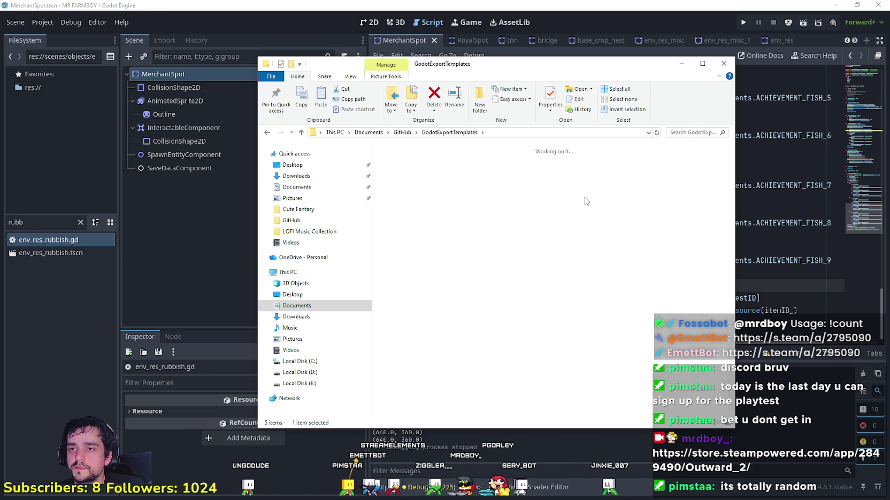
double_click(597, 214)
mouse_move(679, 251)
left_mouse_down()
mouse_move(431, 146)
mouse_move(381, 145)
left_mouse_up()
right_click(419, 169)
left_click(440, 297)
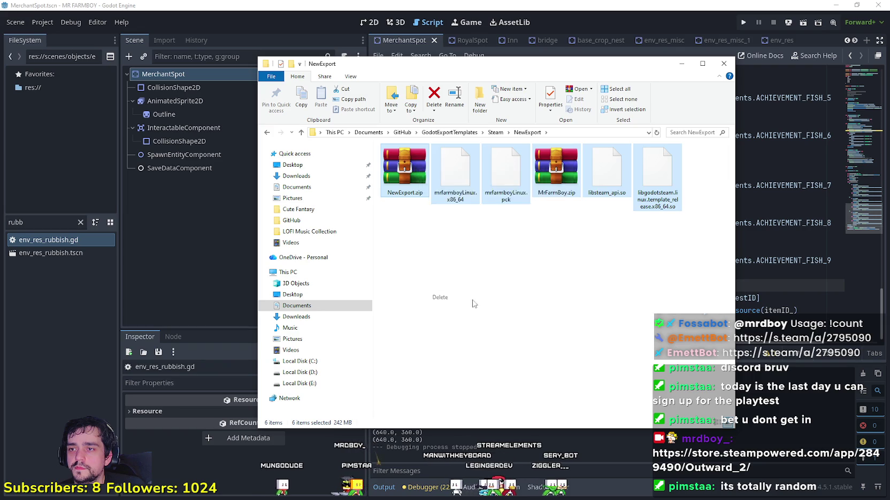
left_click(556, 22)
left_click(609, 145)
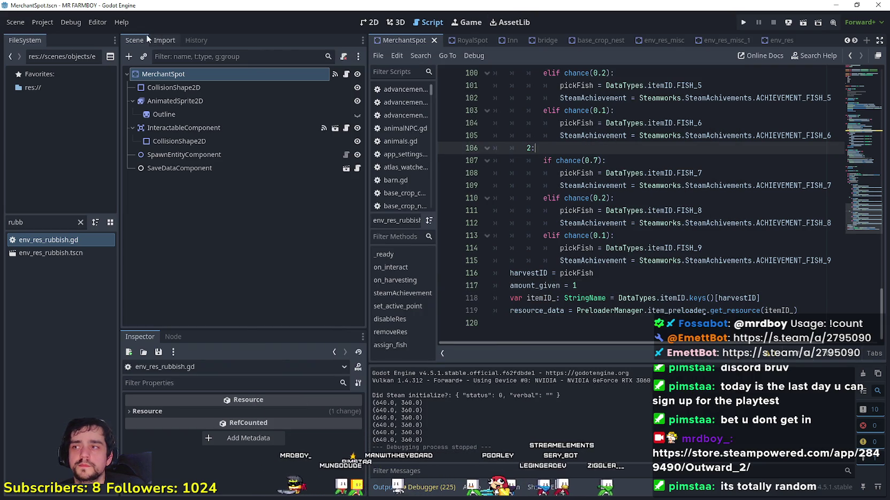
- Change line 83's chance(0.03) to chance(0.05) in assign_fish and save
scroll(597, 178, "up", 10)
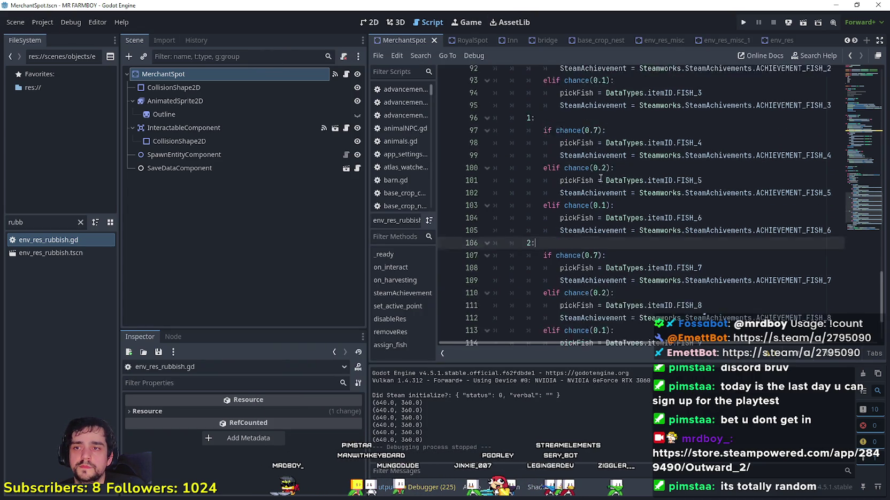
scroll(597, 178, "down", 3)
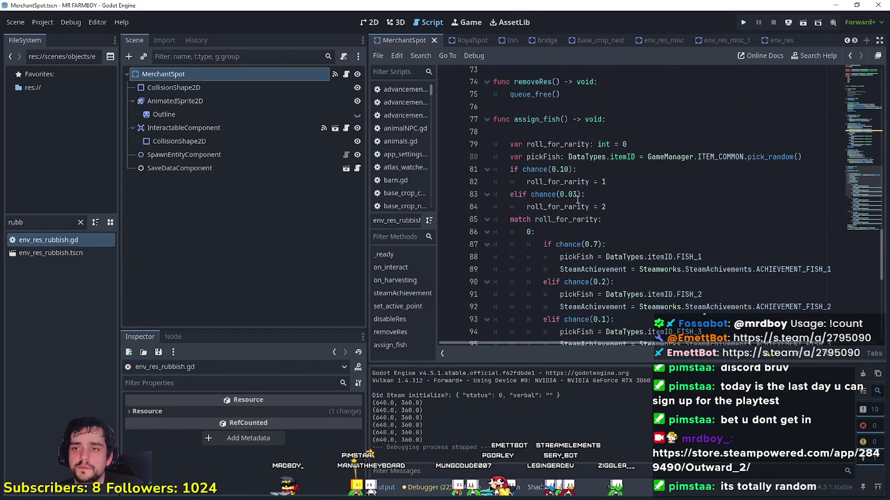
left_click(572, 194)
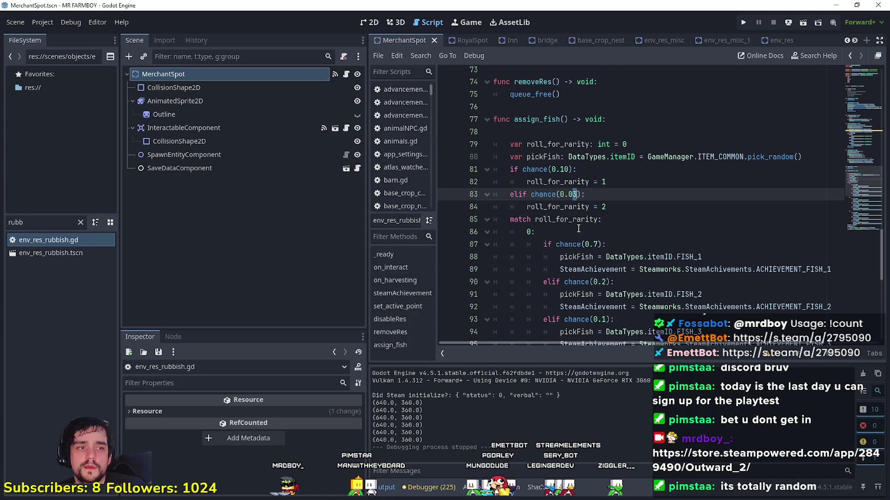
key("Delete")
type("5")
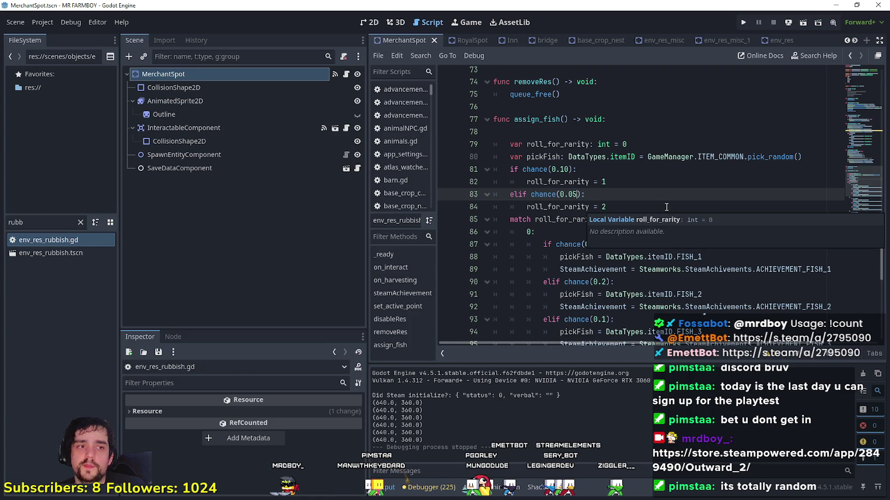
left_click(665, 207)
key("ctrl+s")
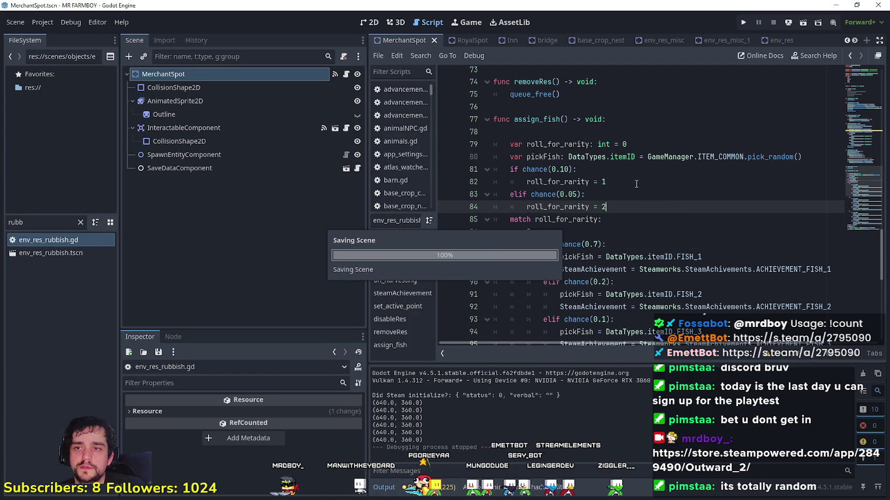
left_click(632, 181)
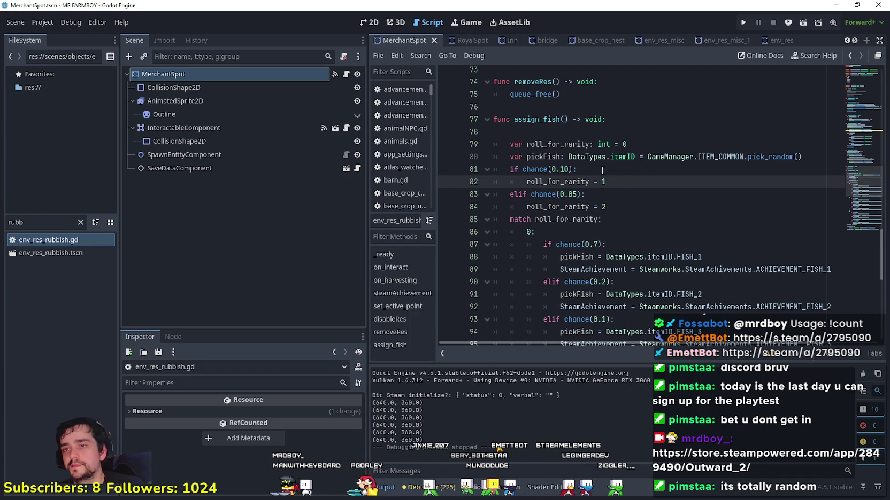
key("Up")
left_click(672, 209)
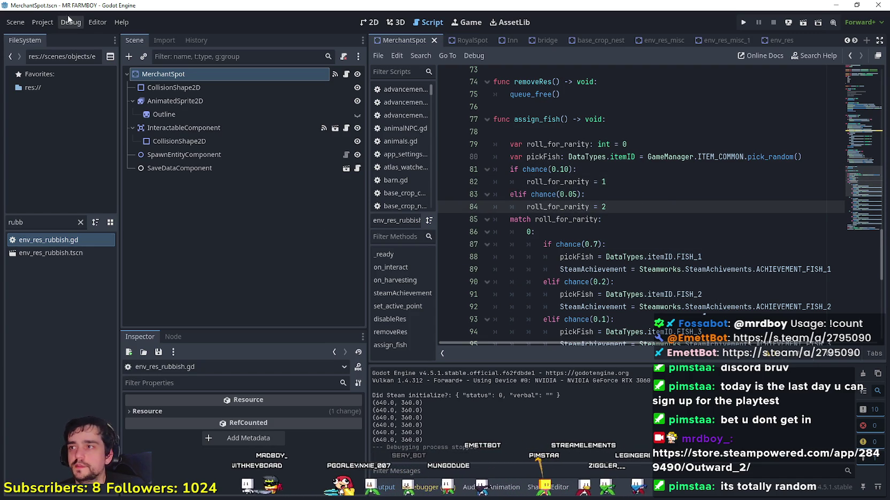
left_click(43, 22)
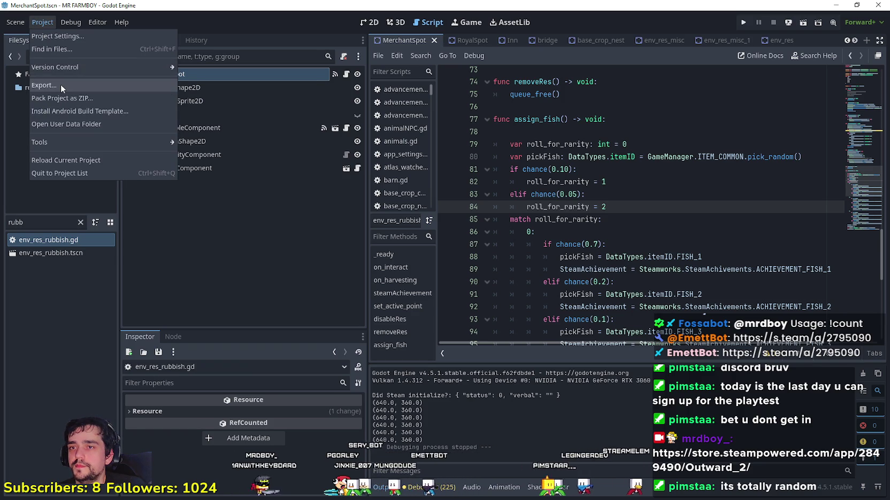
- Export the project with the Linux (Runnable) preset and save the build into NewExport
left_click(73, 123)
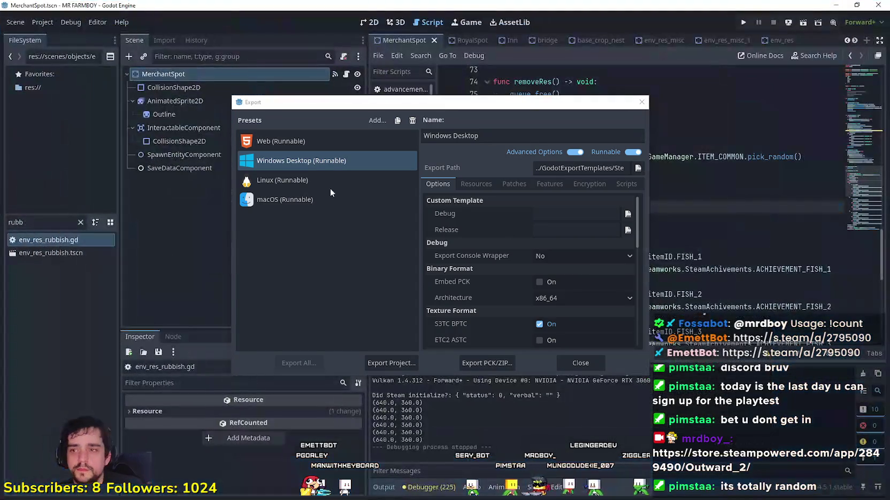
left_click(273, 181)
left_click(410, 365)
left_click(354, 401)
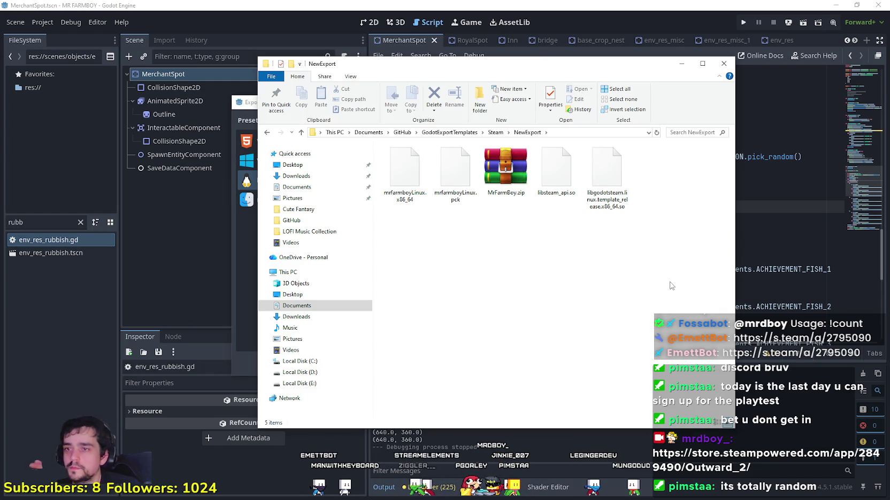
- Inspect MrFarmBoy.zip's contents in WinRAR, close it, and return to Godot's Export dialog
double_click(506, 177)
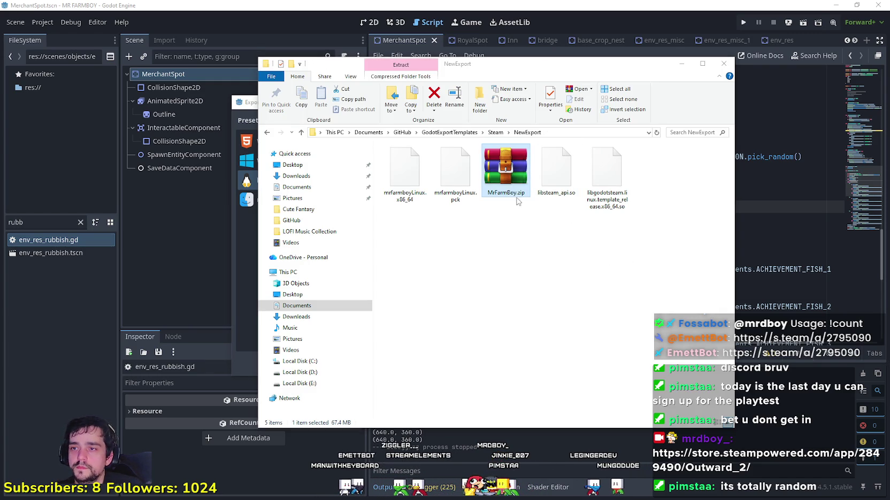
left_click(359, 141)
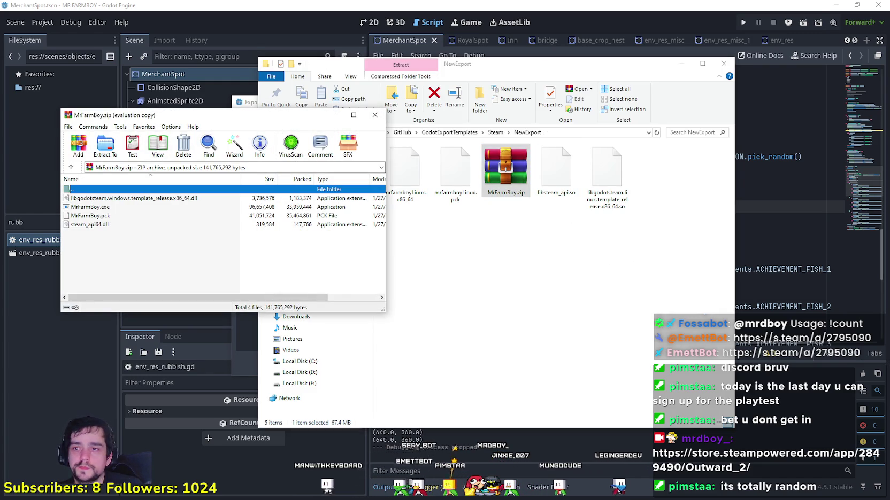
left_click(375, 115)
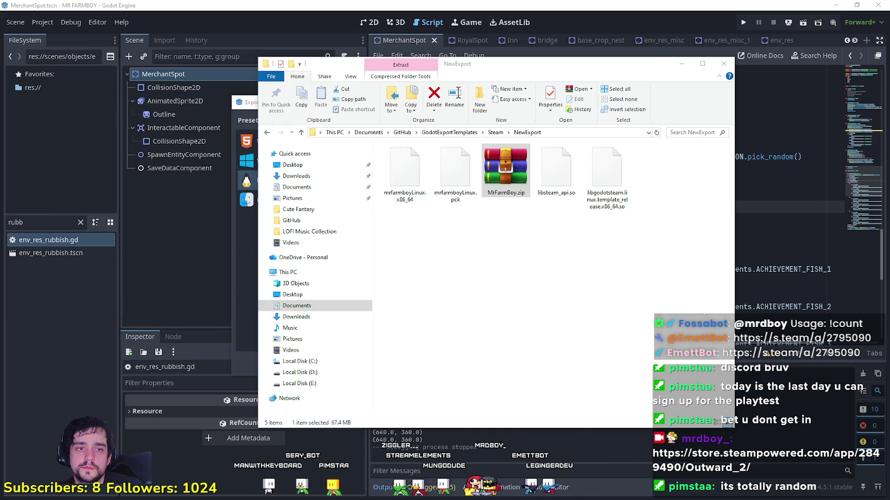
key("alt+Tab")
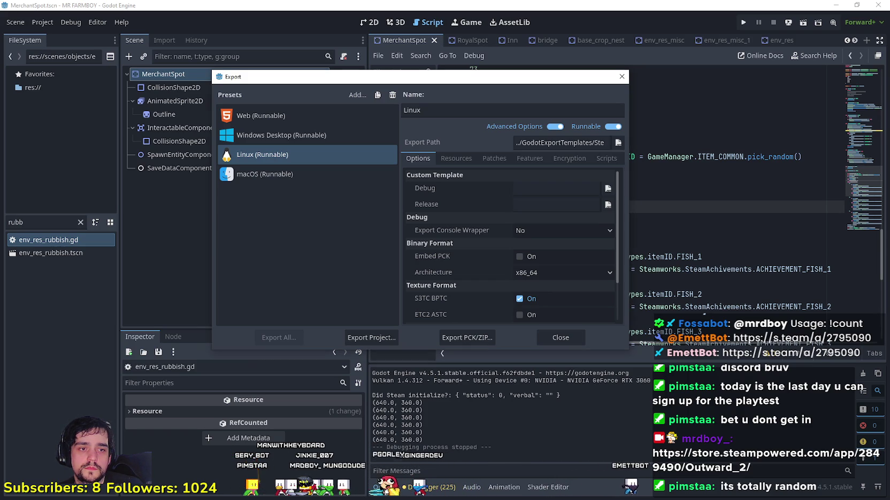
- Place the NewExport folder beside Godot and compare NewExport.zip (60.4 MB) against MrFarmBoy.zip (67.4 MB)
key("alt+Tab")
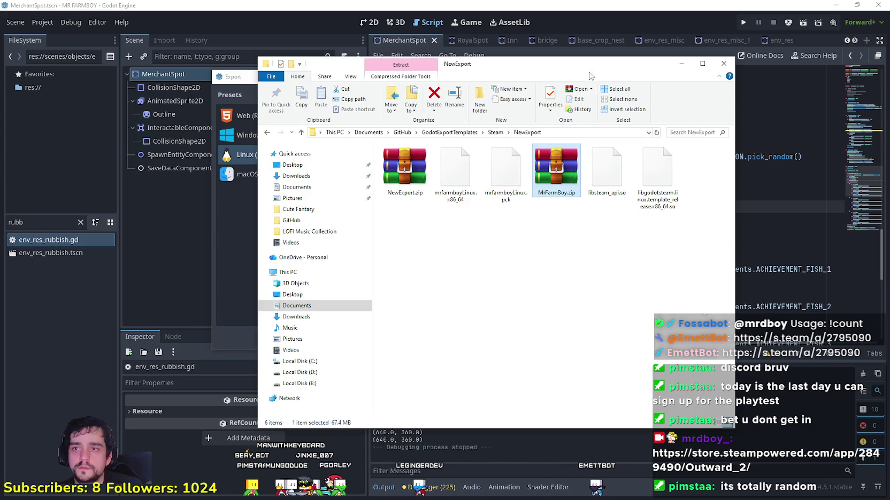
left_click_drag(592, 79, 381, 76)
key("alt+Tab")
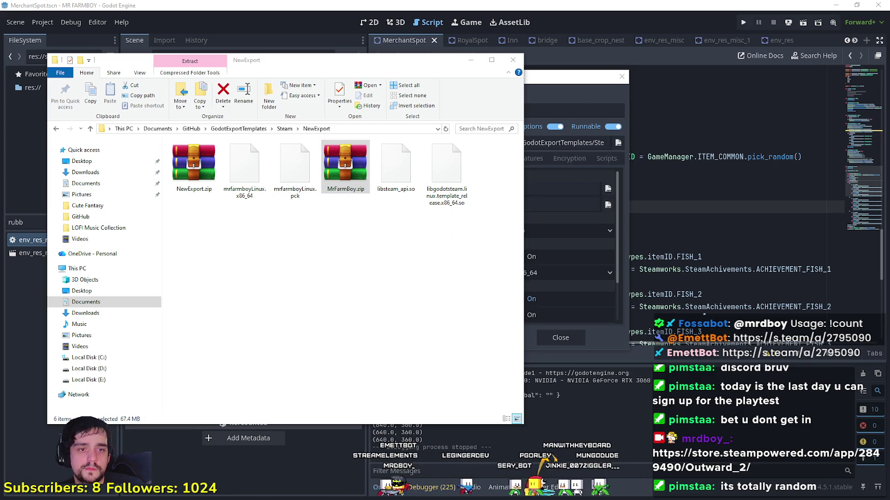
left_click(193, 165)
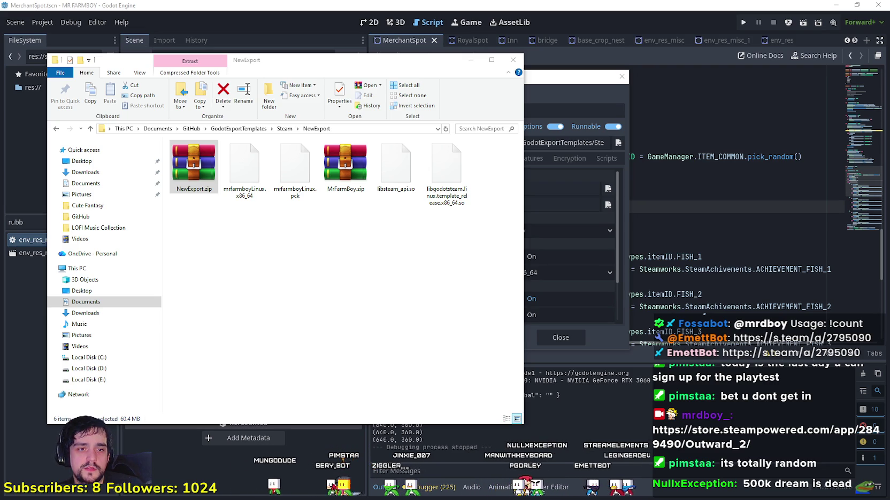
left_click(345, 166)
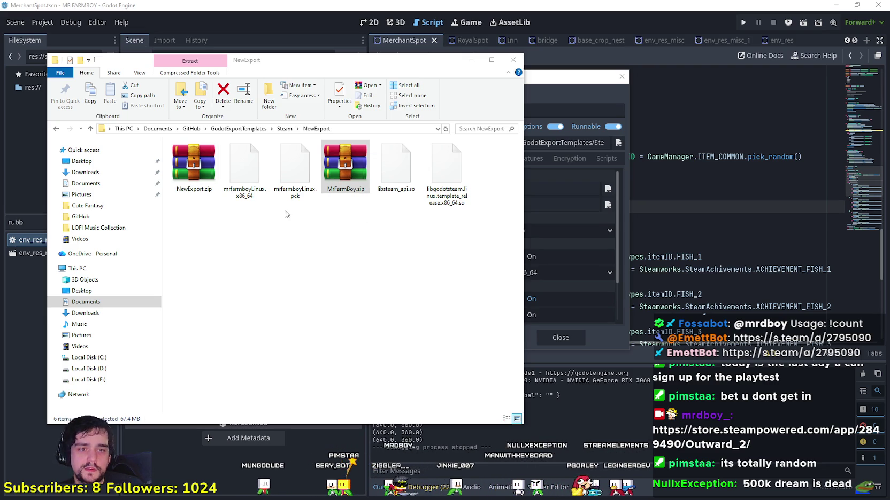
left_click(194, 166)
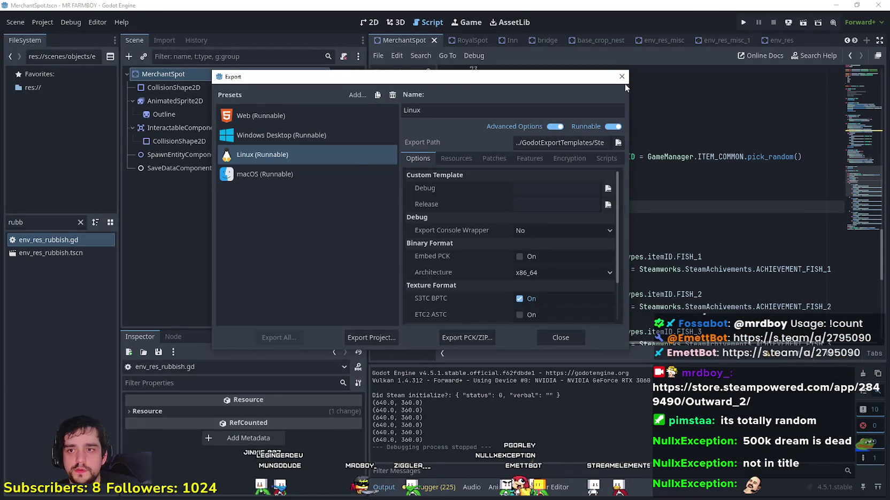
- Close Godot's Export dialog showing the Linux (Runnable) preset
left_click(621, 77)
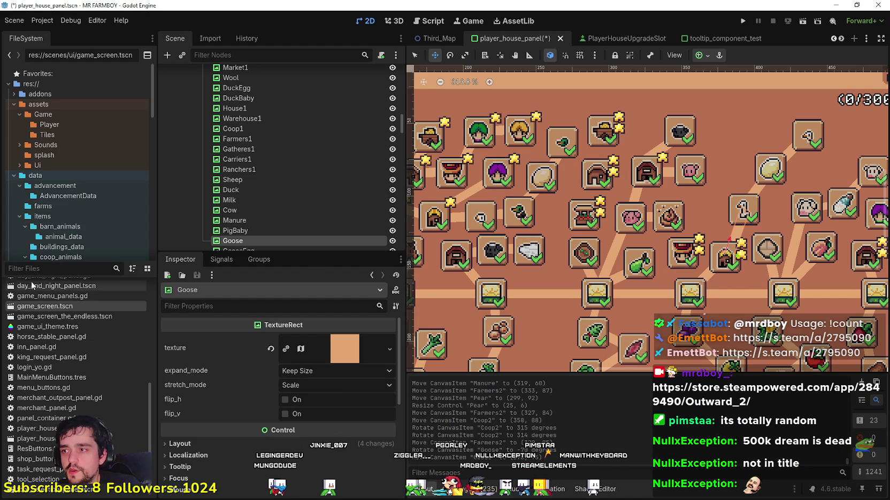
- Filter the FileSystem for 'rub' and open env_res_rubbish.gd
left_click(40, 268)
type("rub")
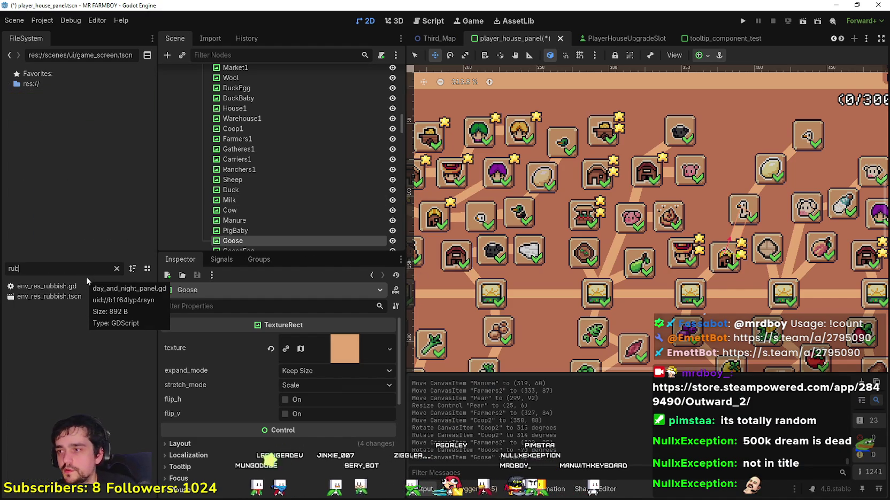
double_click(37, 289)
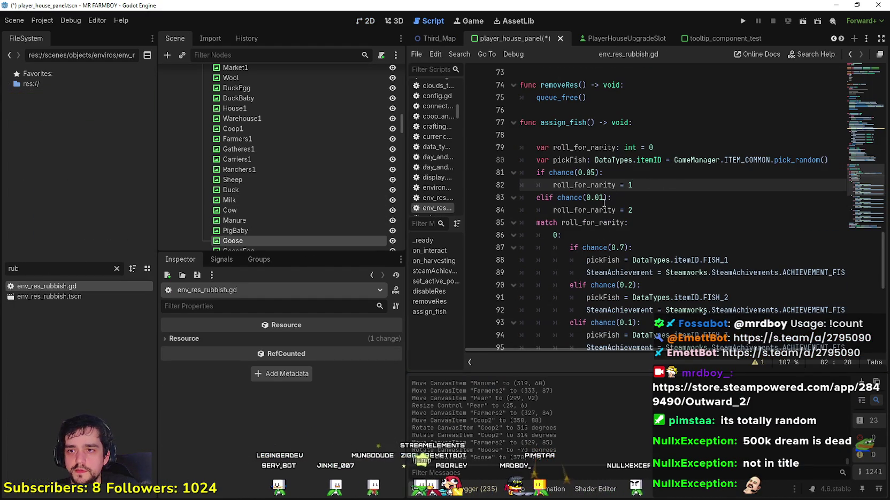
- Change the assign_fish rarity rolls to chance(0.10) and chance(0.05), then save the script
left_click(606, 198)
key("BackSpace")
type("5")
left_click(592, 173)
key("Delete")
type("1")
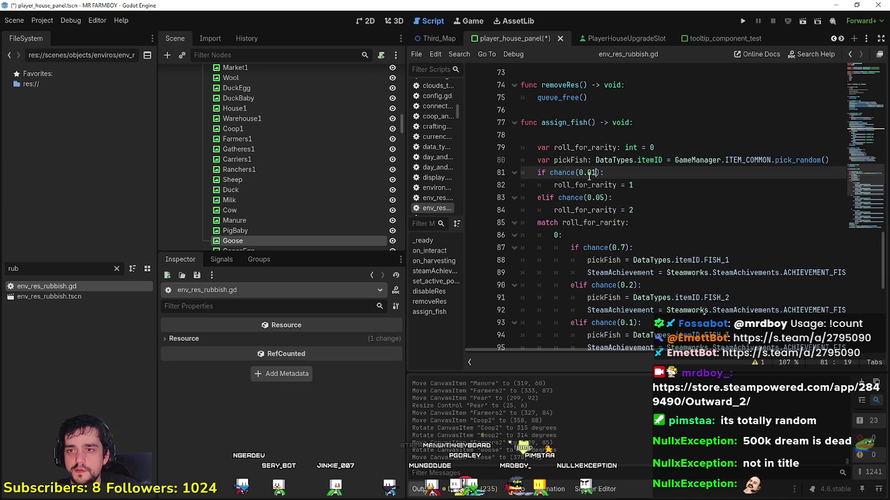
type("1")
key("ctrl+s")
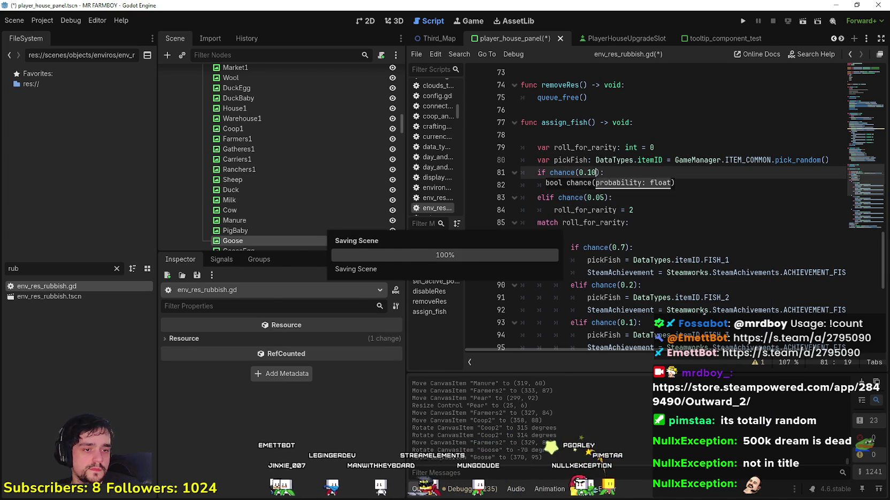
key("alt+Tab")
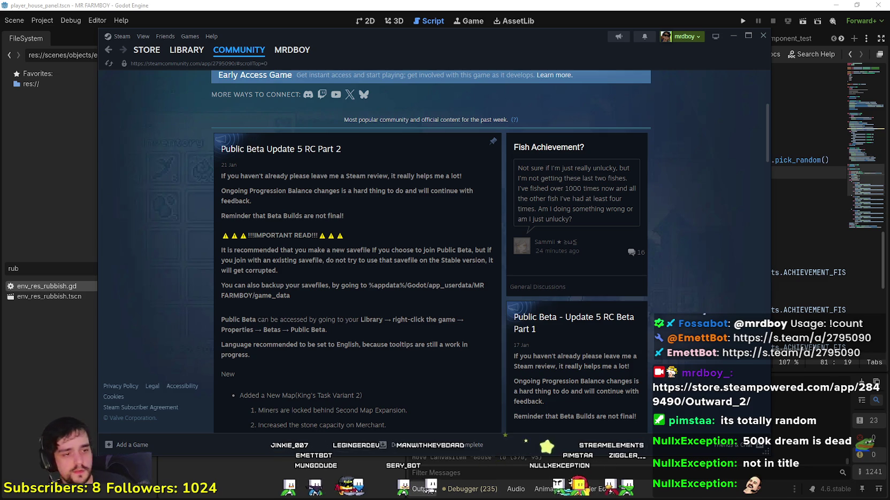
- Minimize the app volume preferences window covering Steam
key("alt+Tab")
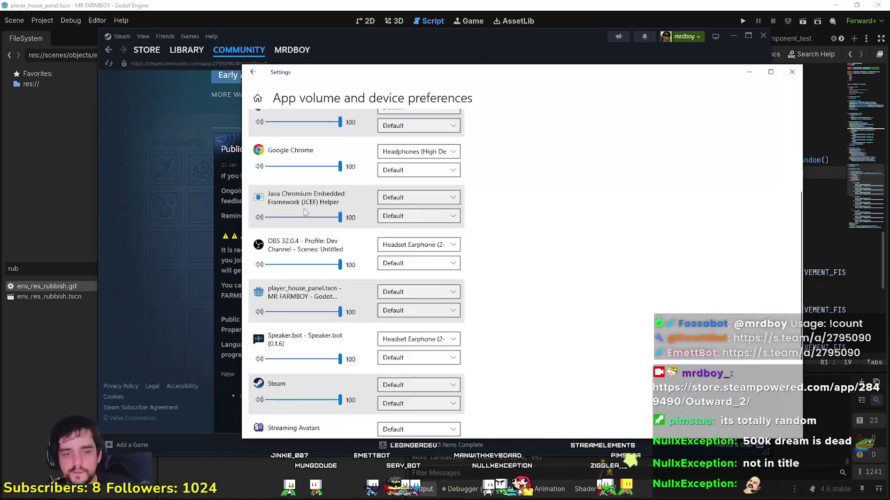
key("alt+Tab")
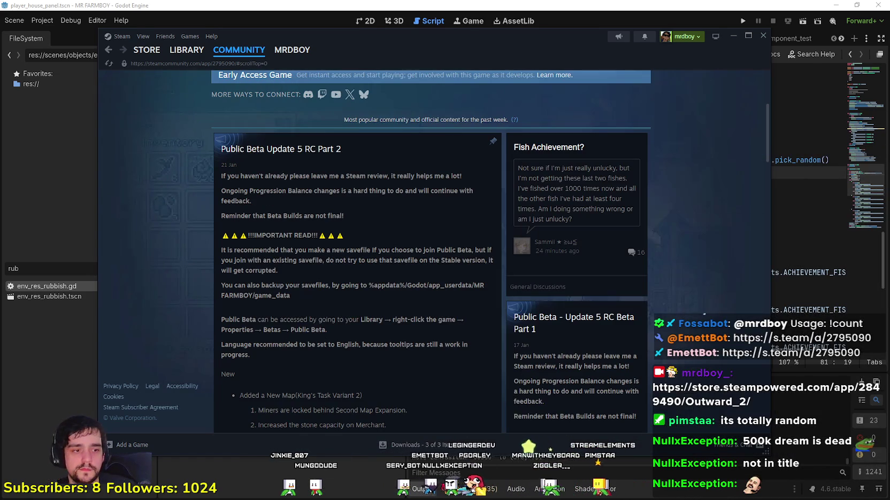
key("alt+Tab")
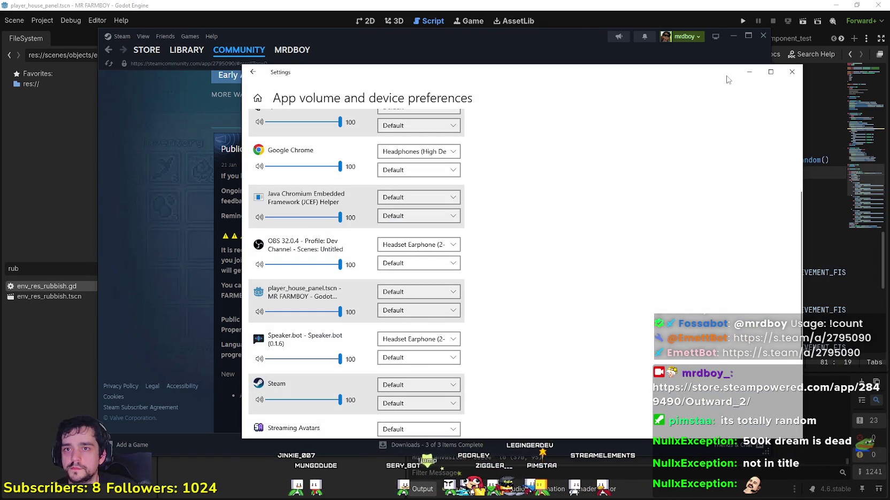
left_click(748, 73)
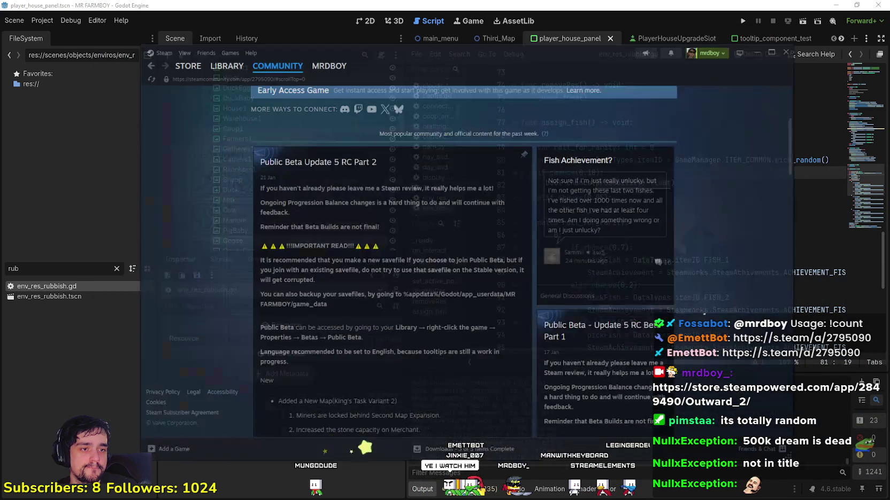
- Browse MR FARMBOY's discussions, library and community hub, then open the Fish Achievement thread
scroll(417, 248, "up", 3)
scroll(418, 247, "up", 2)
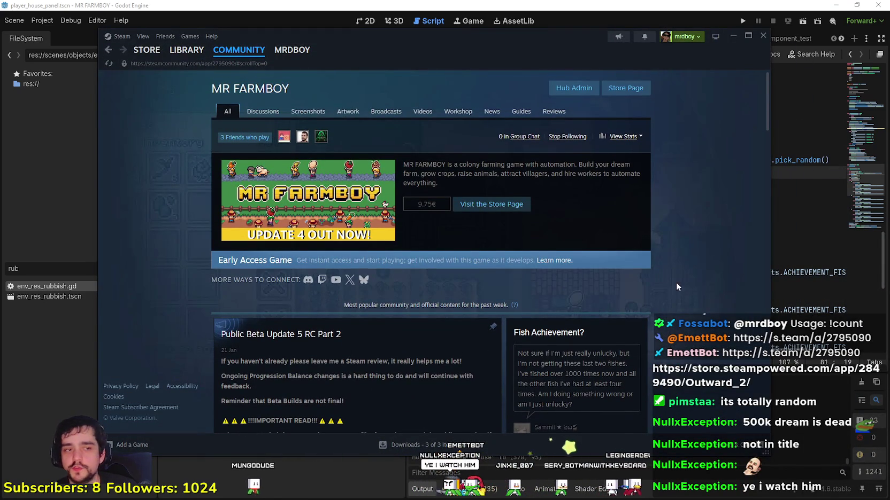
left_click(268, 115)
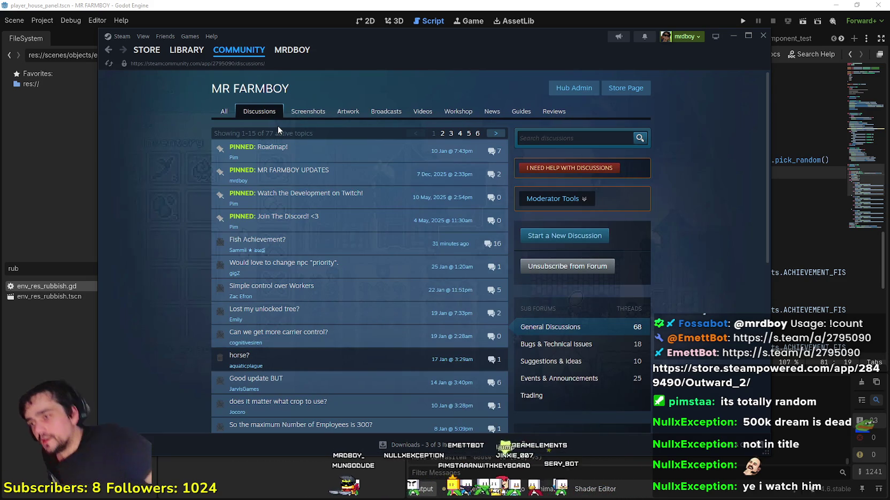
mouse_move(300, 50)
left_click(187, 49)
left_click(465, 252)
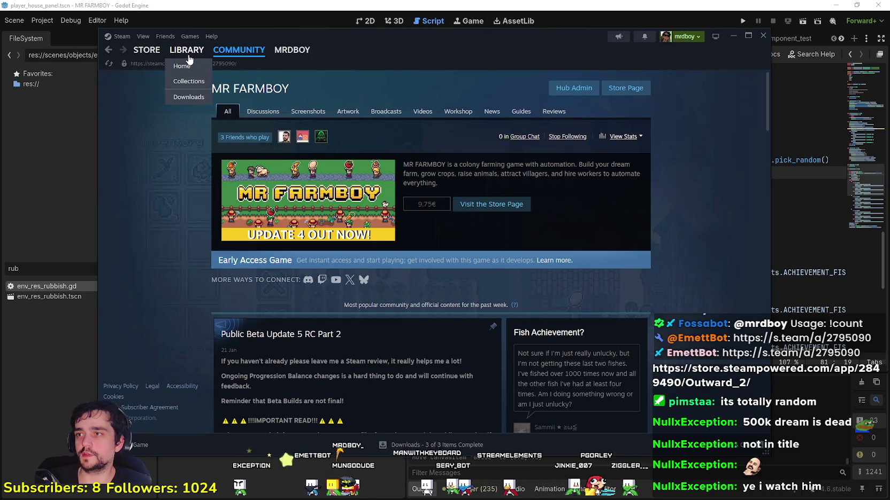
left_click(185, 49)
left_click(438, 252)
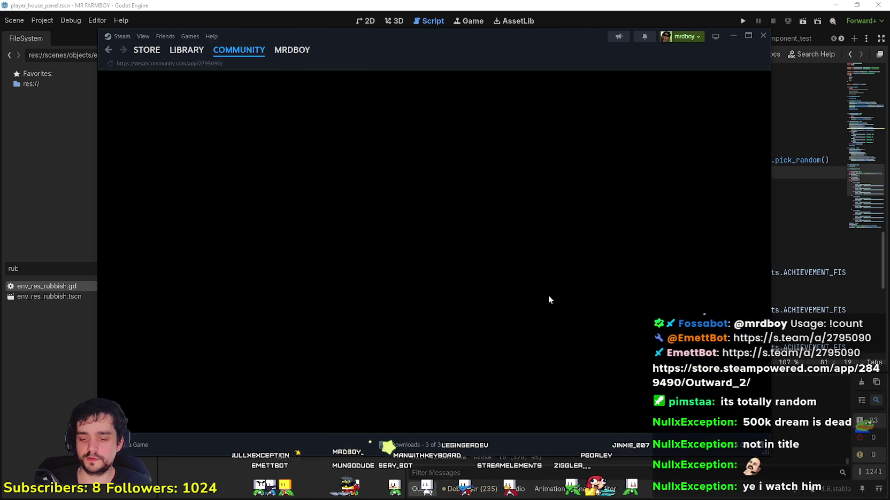
scroll(556, 272, "down", 2)
left_click(556, 271)
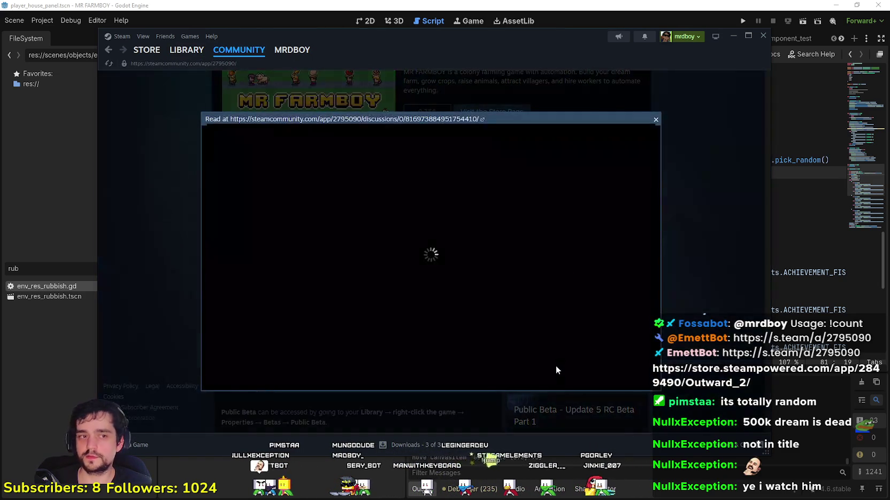
- Go to the latest comments page and start a reply reading 'I applyed a hotfix'
scroll(474, 303, "down", 3)
scroll(446, 275, "up", 3)
left_click(473, 187)
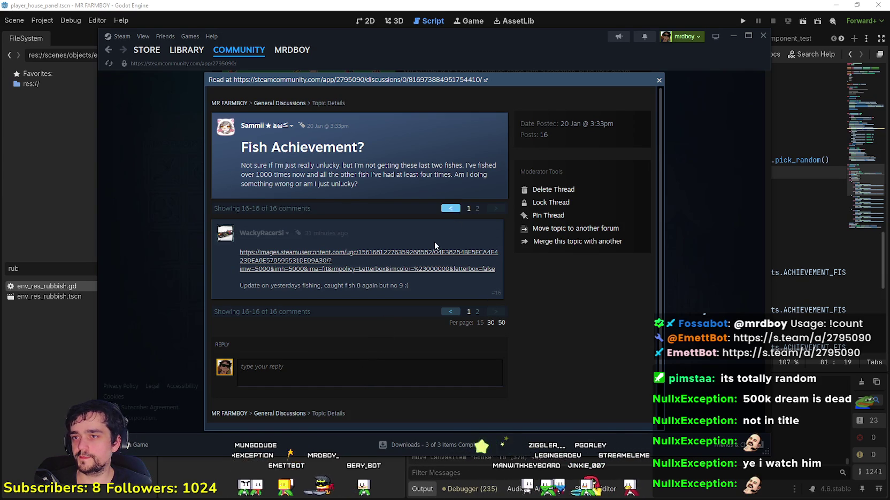
left_click(402, 336)
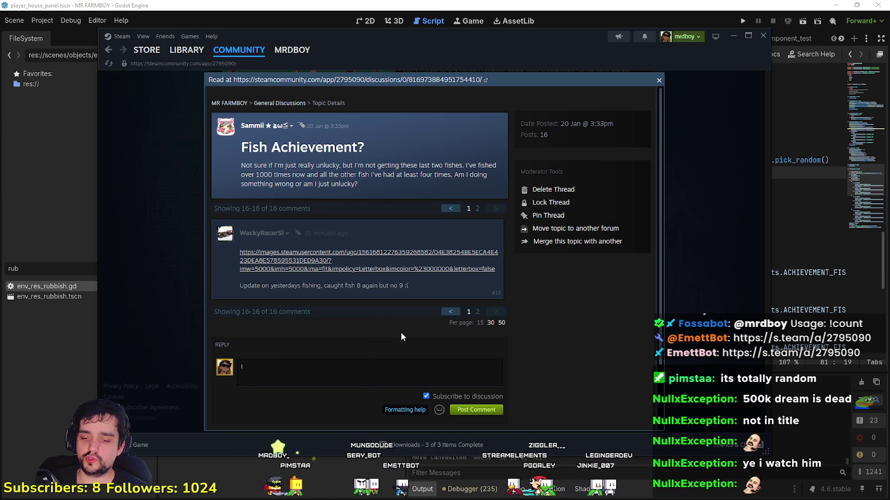
type("I h")
key("BackSpace")
key("BackSpace")
key("BackSpace")
type("hotfixe")
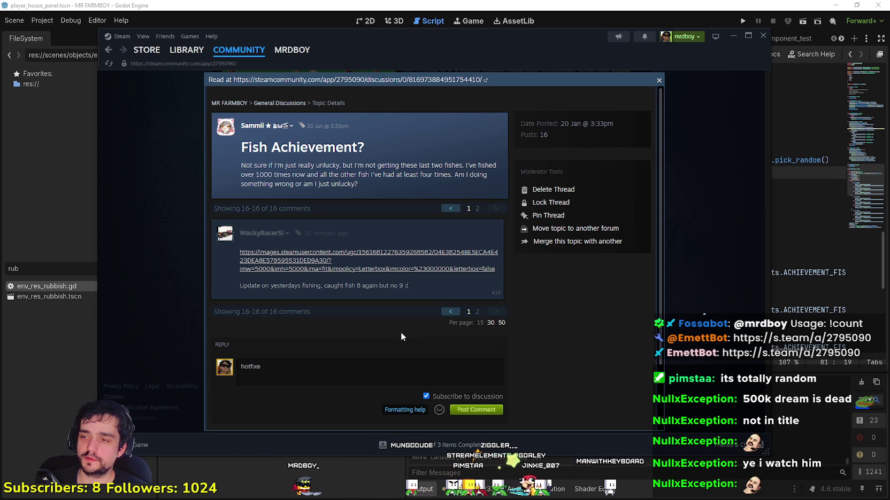
key("ctrl+a")
key("BackSpace")
type("I applye")
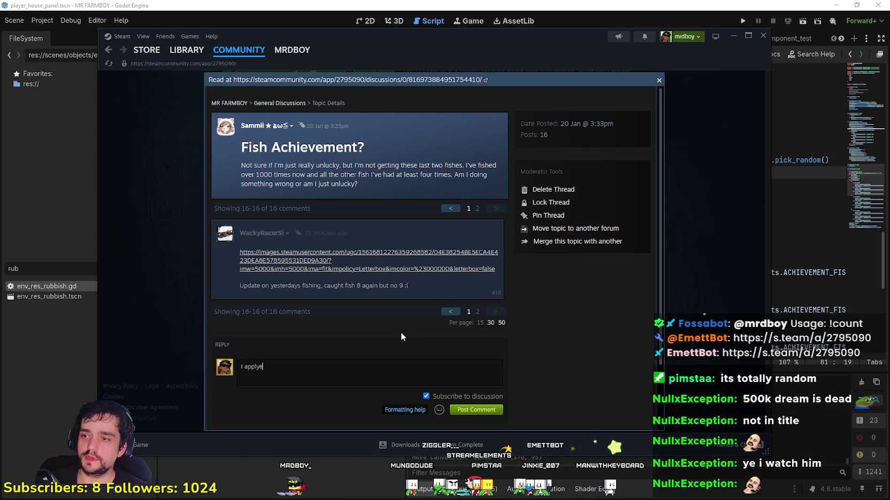
type("d a hotfix")
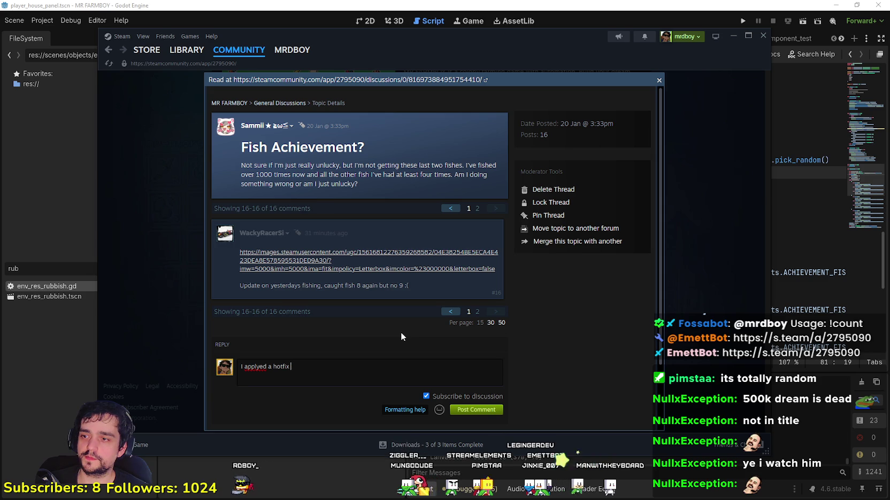
- Correct 'applyed' to 'applied' and add 'changed silver from 5% to 10% and gold from 1% to 5%, GOOD LUCK!'
right_click(251, 367)
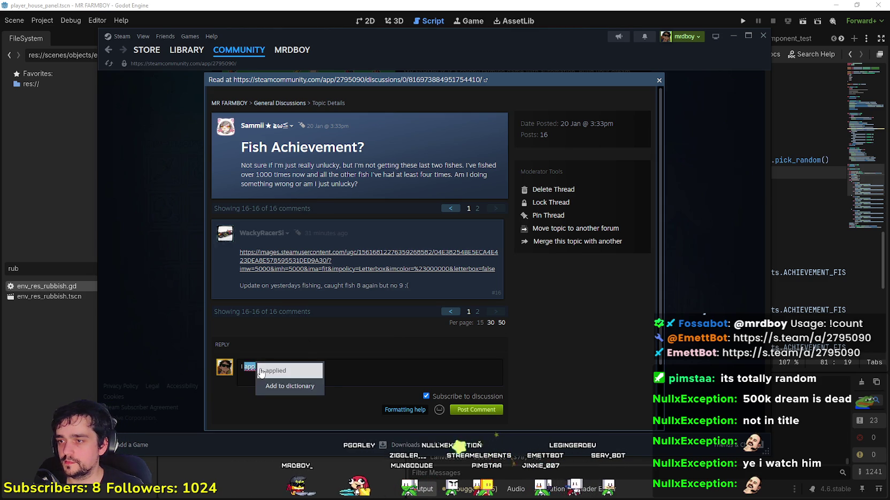
left_click(251, 367)
key("BackSpace")
key("BackSpace")
key("BackSpace")
type("ie")
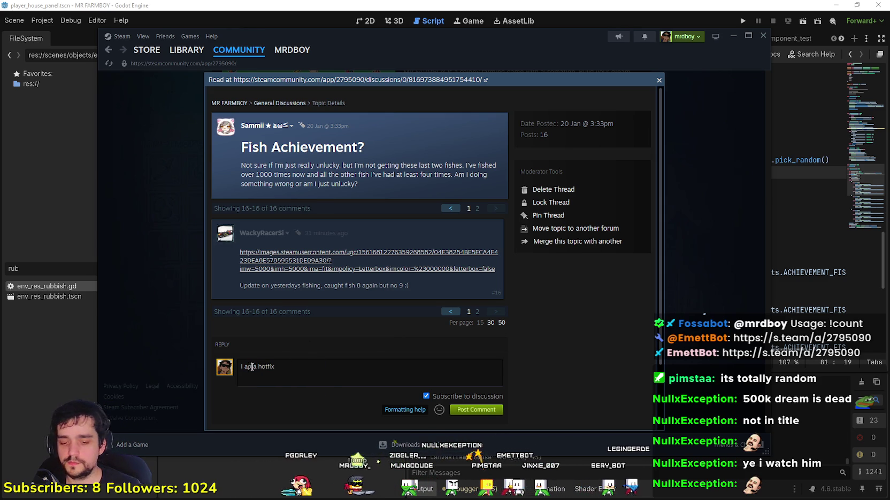
type("d")
left_click(311, 371)
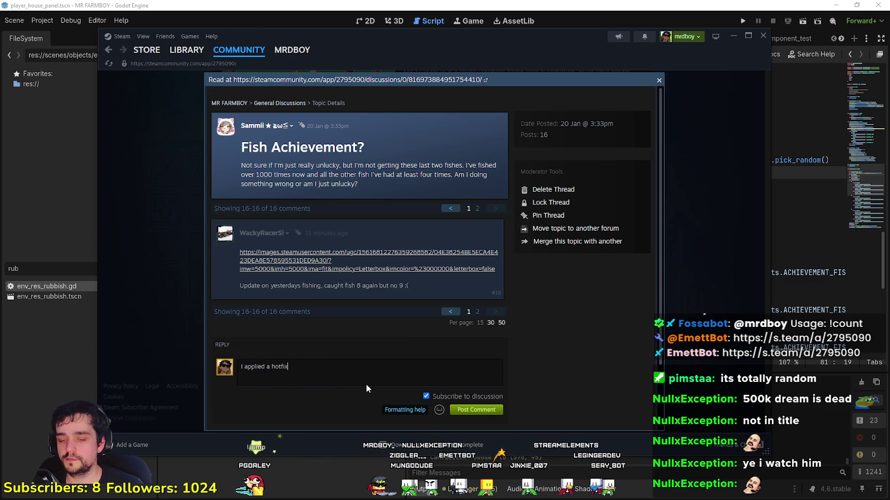
type(" changed")
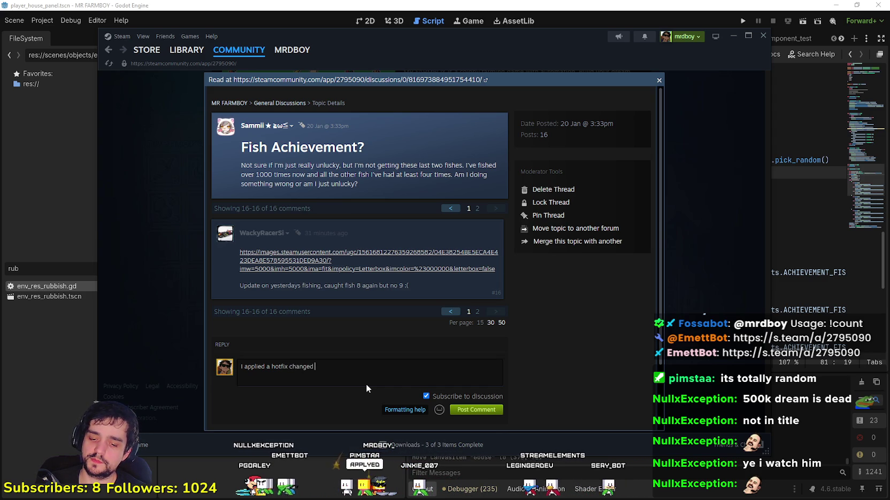
type(" silver to")
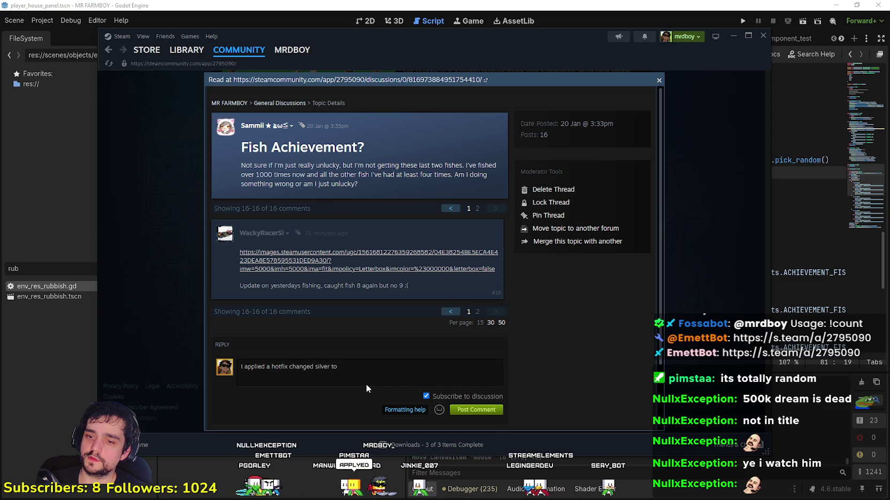
key("BackSpace")
key("BackSpace")
type("from 5% to 10% and gold from 1% to 5%")
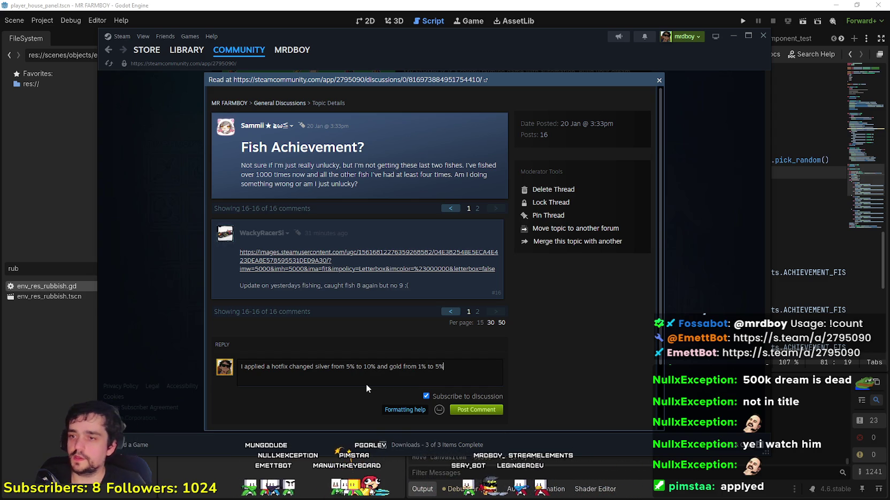
type(", GOOD LUCK!")
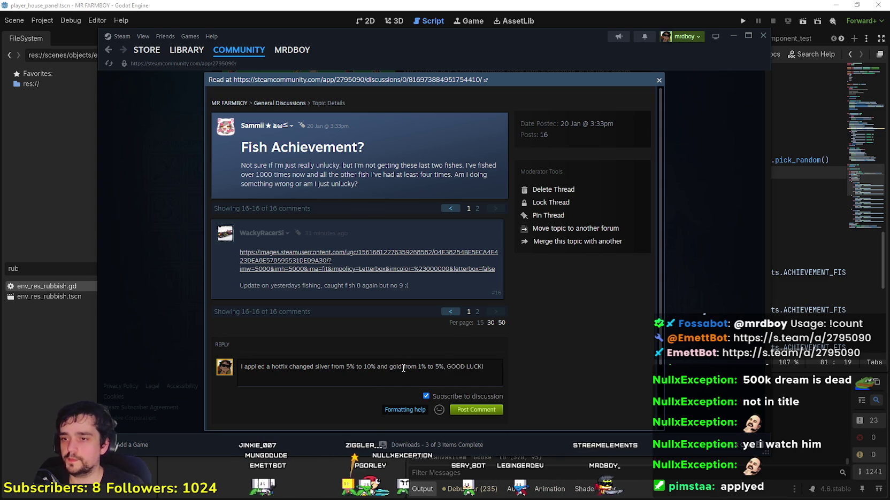
- Insert the :steamhappy: emoticon, append 'EVERYONE!', and post the reply
left_click(439, 410)
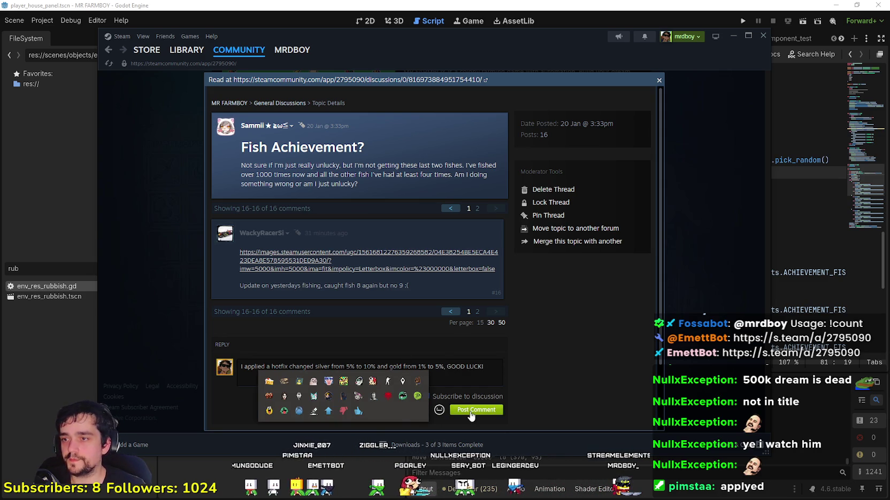
left_click(489, 370)
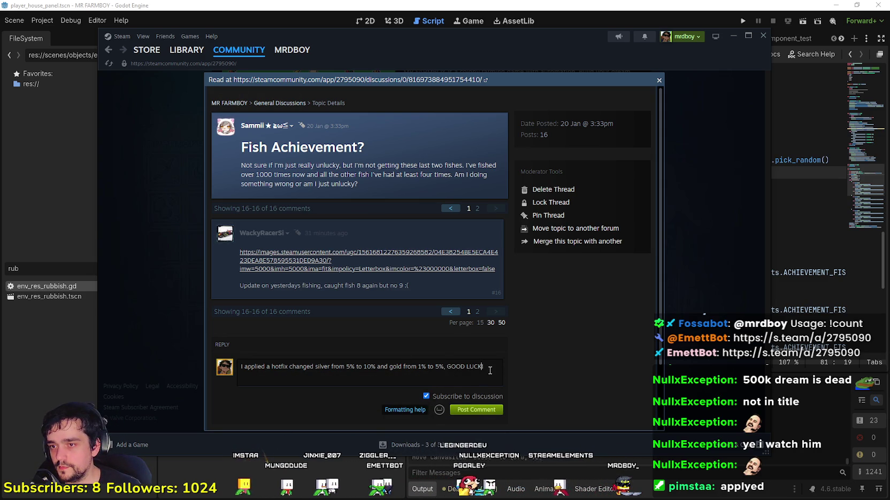
left_click(439, 410)
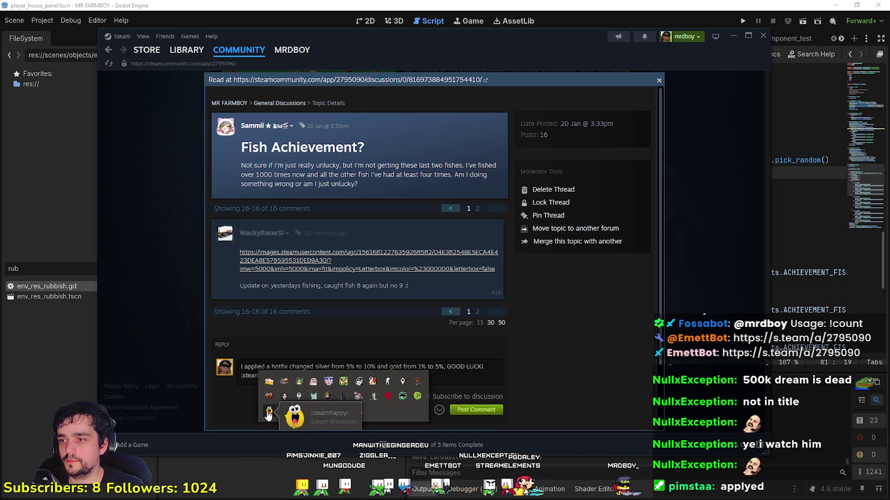
left_click(269, 412)
left_click(481, 368)
type("EVERYONE ")
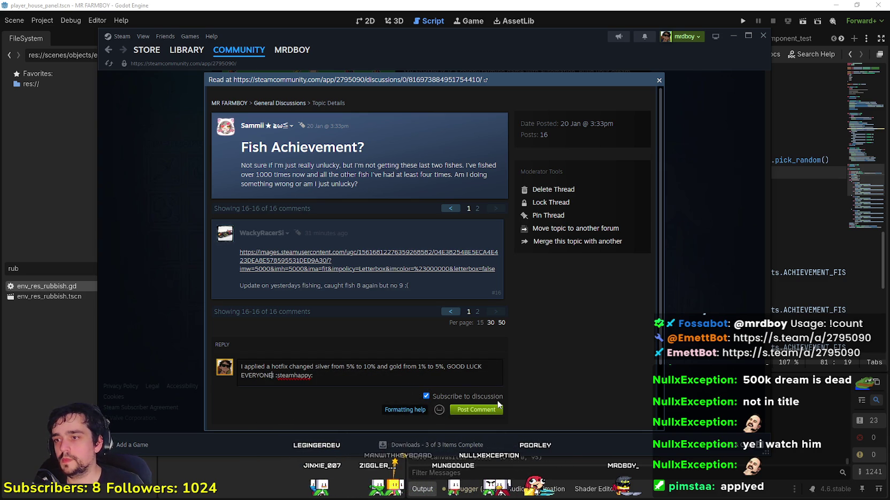
type("!")
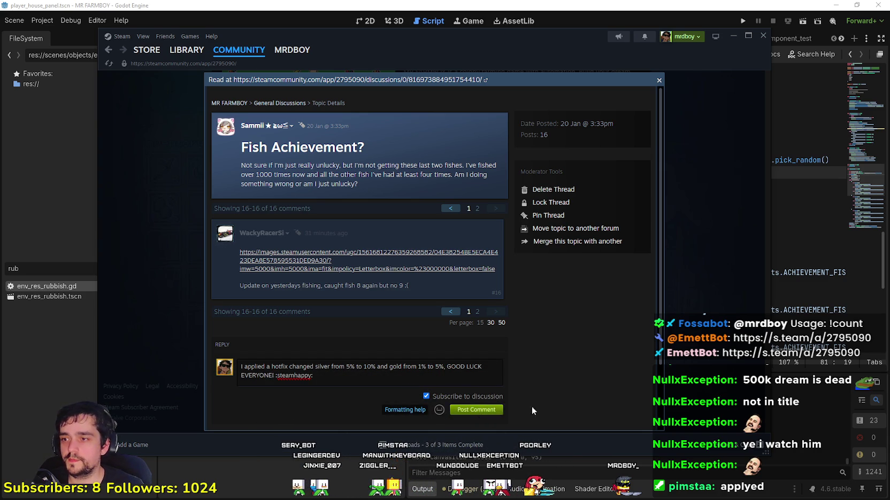
left_click(481, 410)
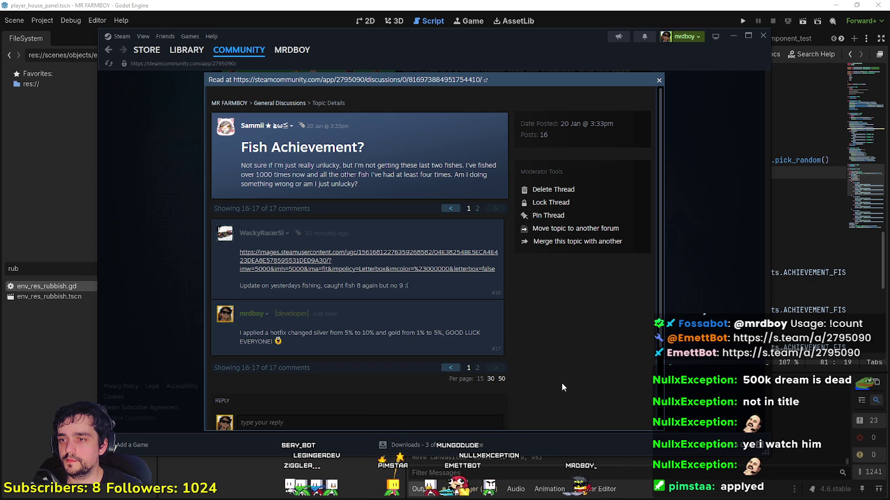
left_click(698, 300)
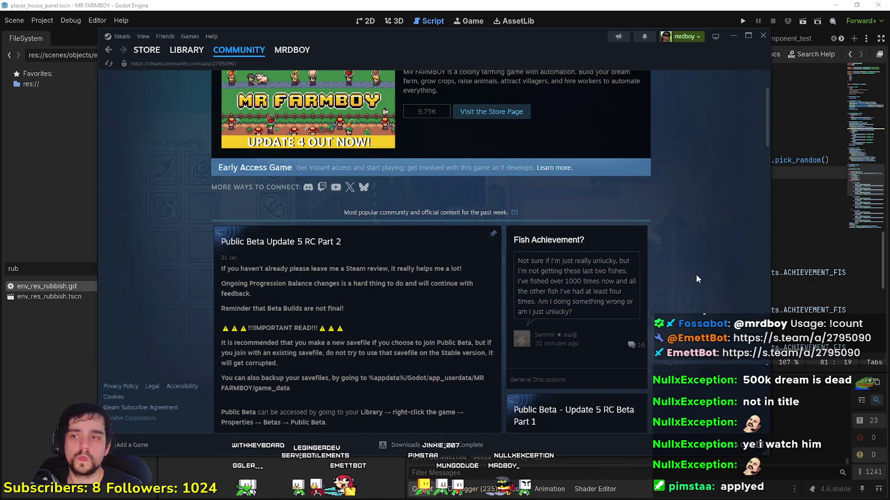
- Reopen the Fish Achievement thread to review the posted comment, then close it
left_click(572, 280)
left_click_drag(240, 333, 263, 333)
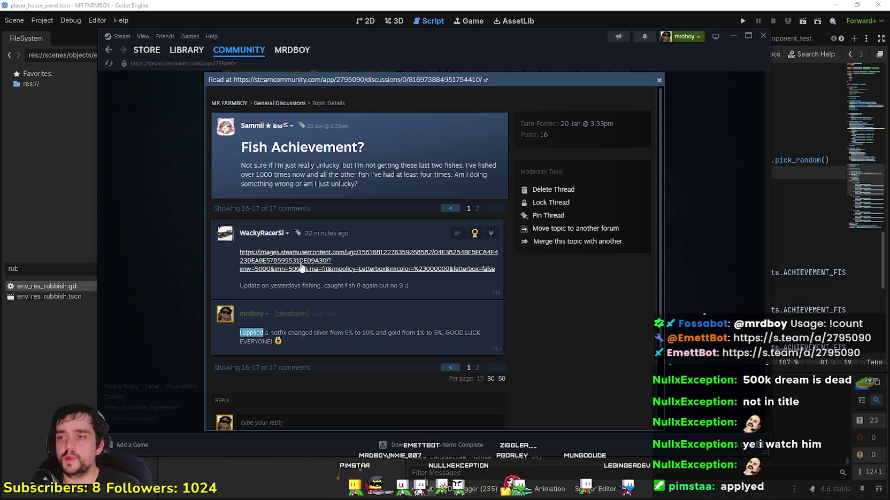
left_click(588, 370)
key("Escape")
scroll(309, 218, "up", 5)
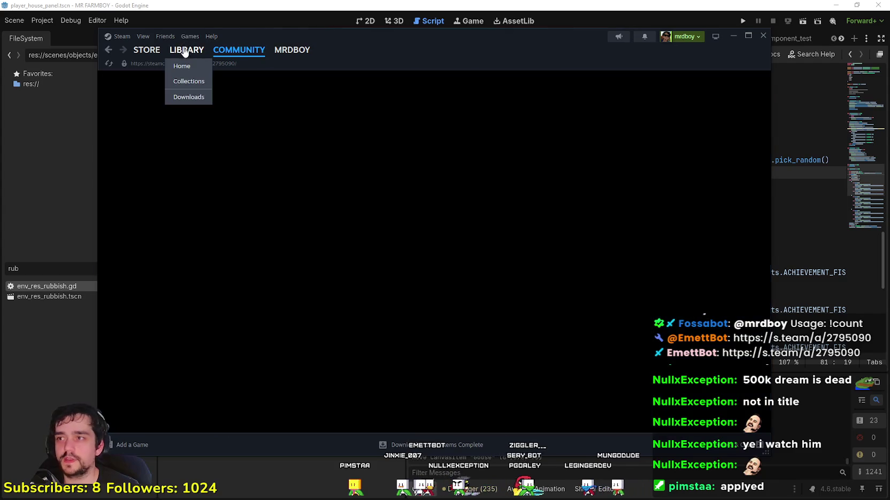
- Open MR FARMBOY in the Steam library, close the volume settings, and return to Godot's script
left_click(187, 49)
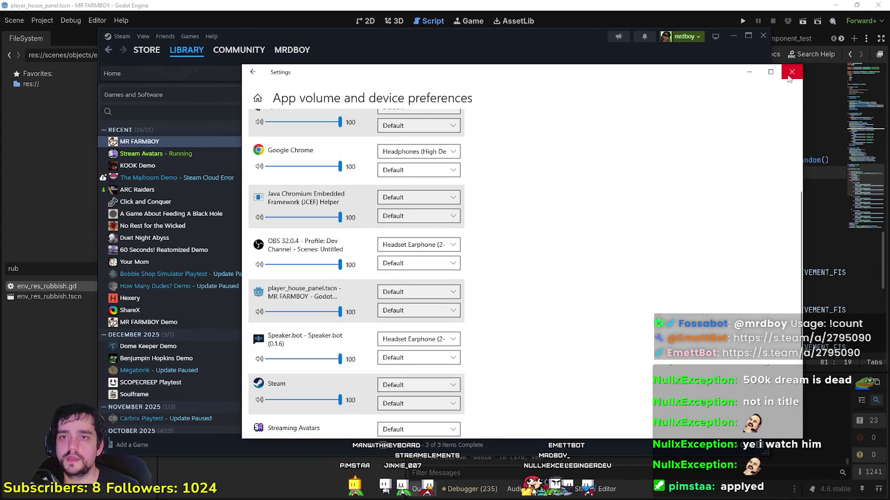
left_click(791, 72)
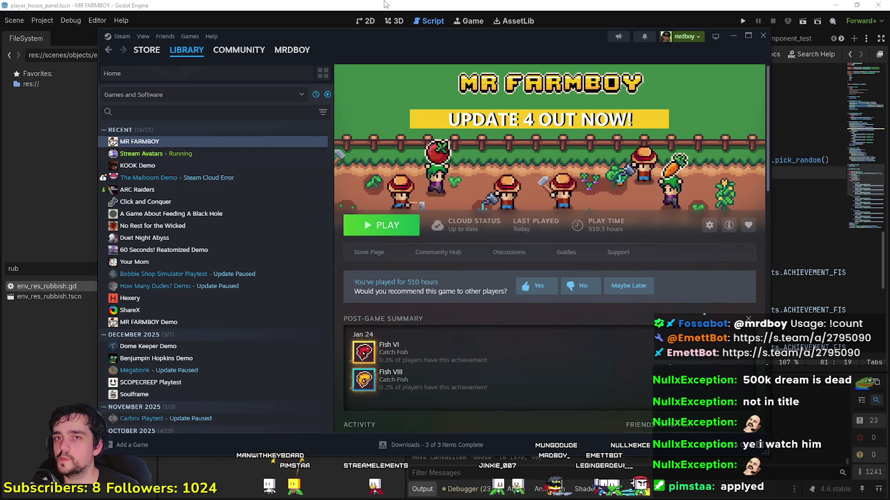
scroll(298, 388, "down", 3)
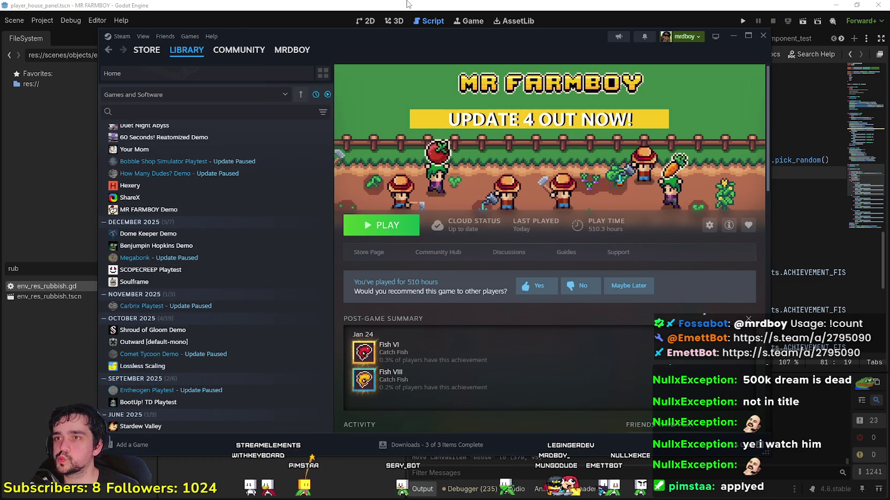
key("alt+Tab")
left_click(664, 199)
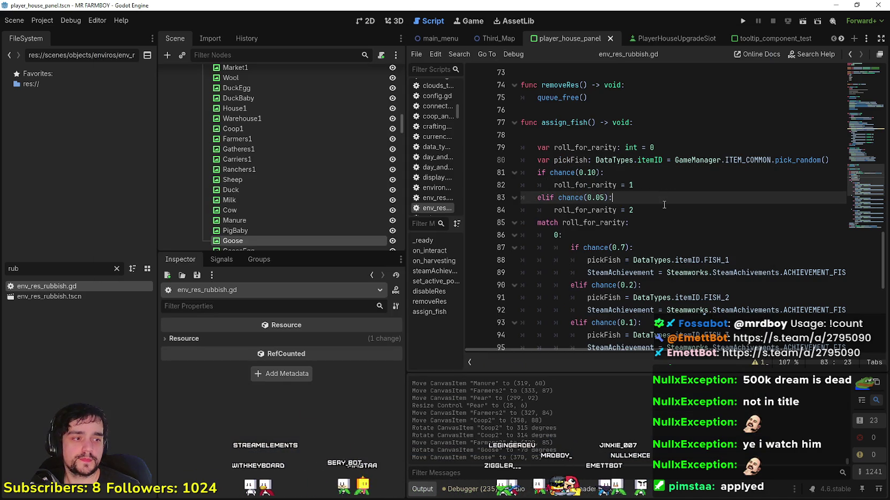
- Switch from the script to the 2D view of the player_house_panel skill tree
scroll(381, 196, "down", 3)
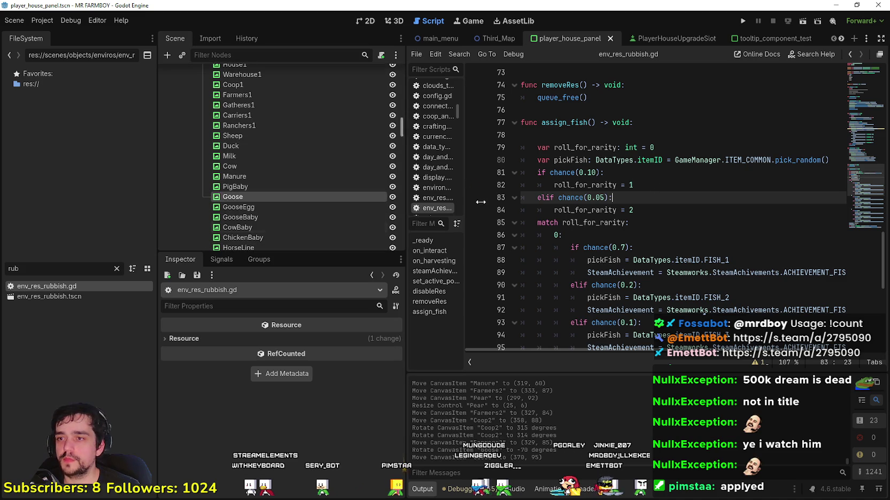
left_click(660, 228)
left_click(371, 21)
scroll(661, 240, "down", 5)
scroll(661, 241, "up", 2)
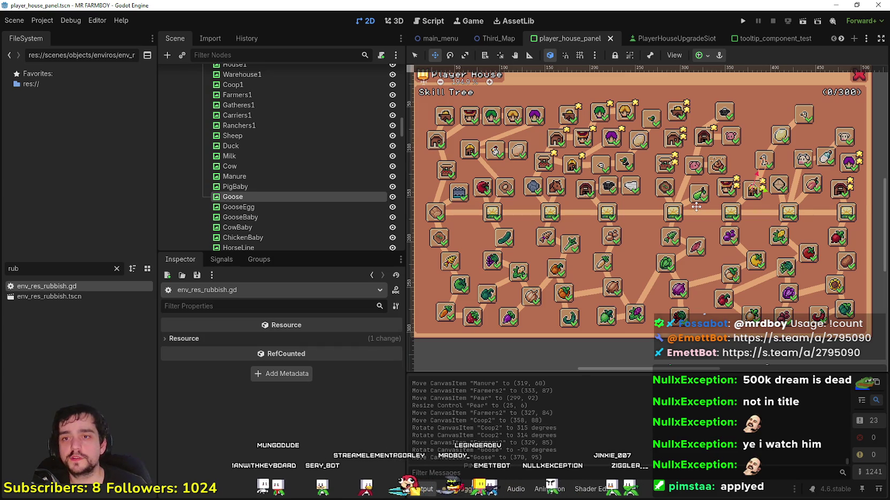
scroll(713, 201, "up", 2)
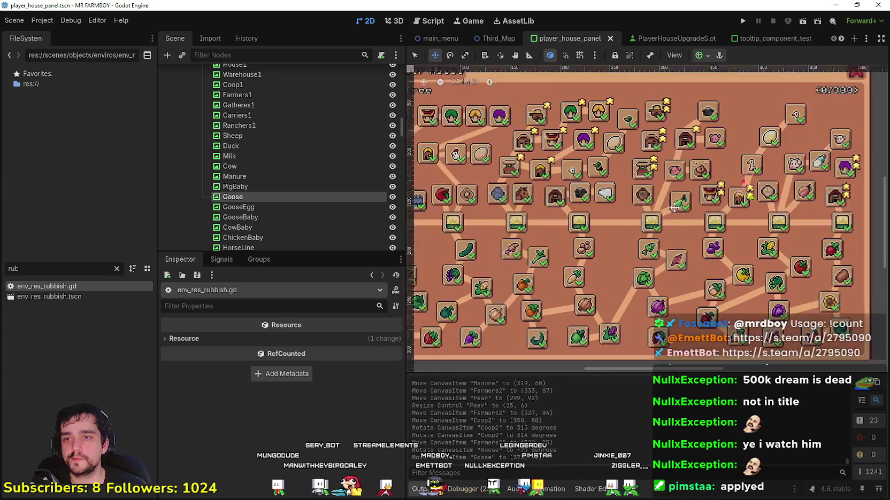
scroll(713, 201, "up", 4)
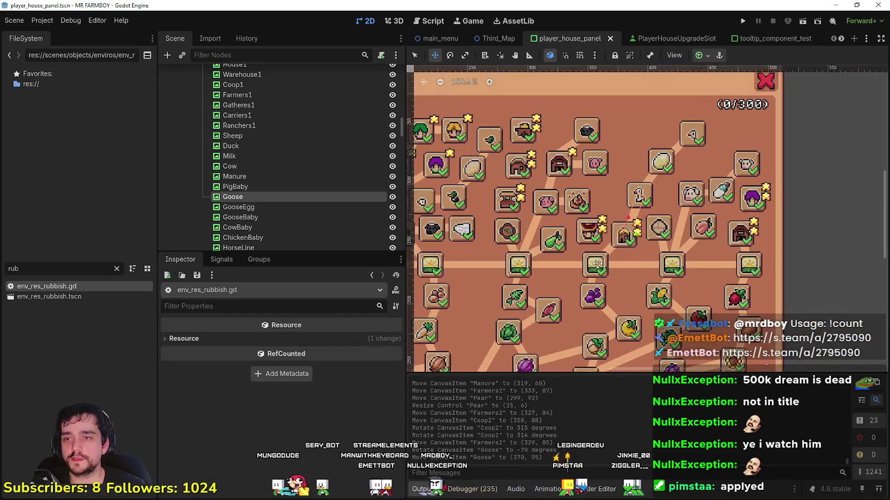
scroll(599, 244, "down", 1)
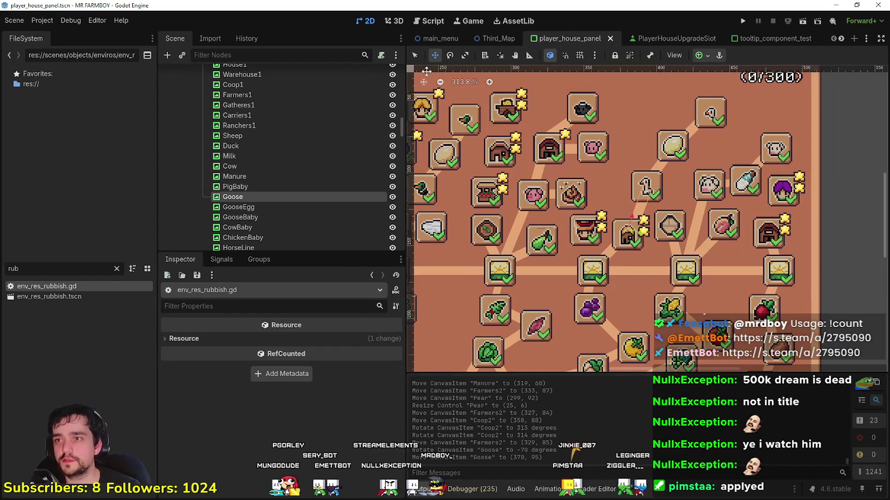
scroll(567, 301, "up", 3)
- Duplicate Road3, rename the copy Farmers2, and drag it to the left
left_click(675, 263)
left_click(714, 230)
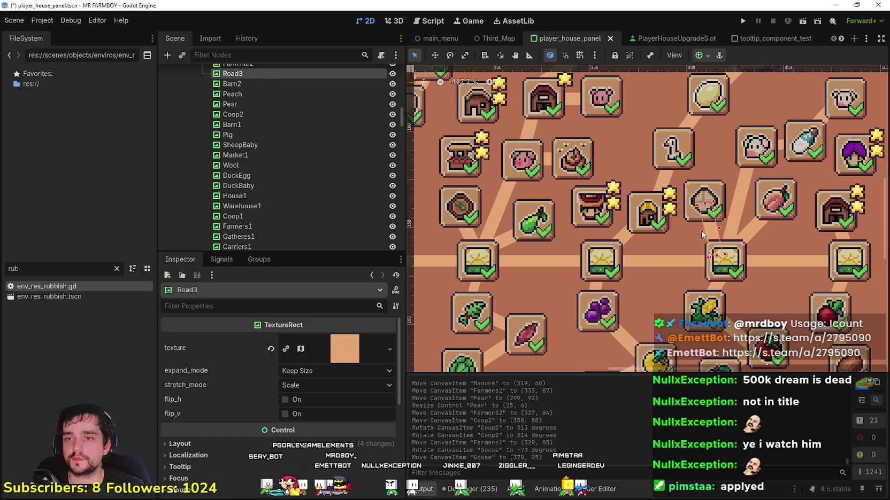
key("ctrl+d")
double_click(242, 84)
type("Farme")
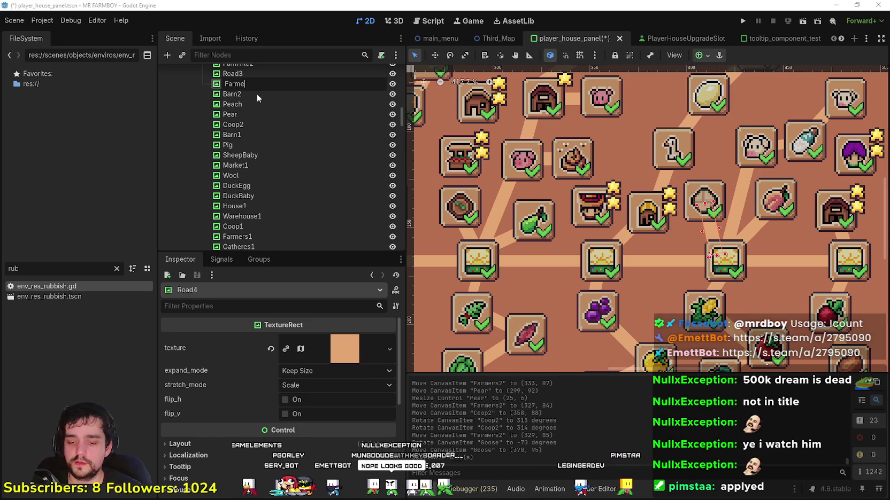
type("rs2")
key("Return")
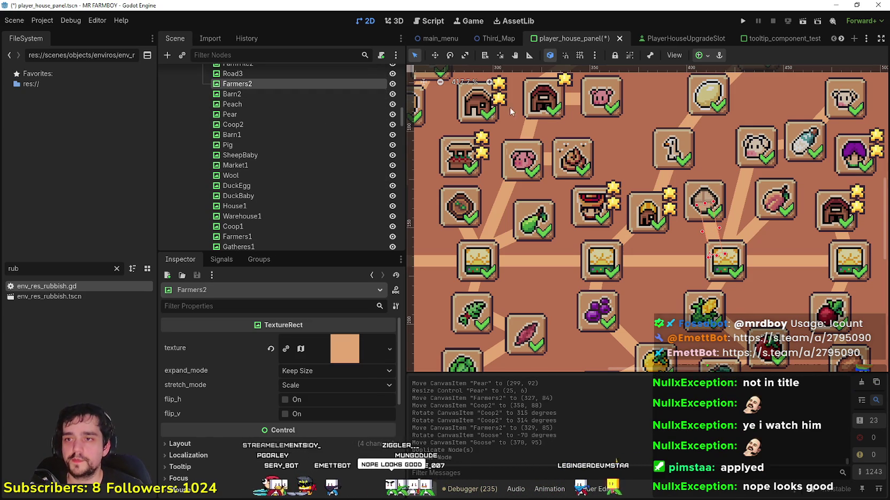
left_click_drag(732, 233, 611, 233)
- Reposition the Gatheres2, Goose and Carriers2 tiles within the tree
scroll(611, 234, "down", 5)
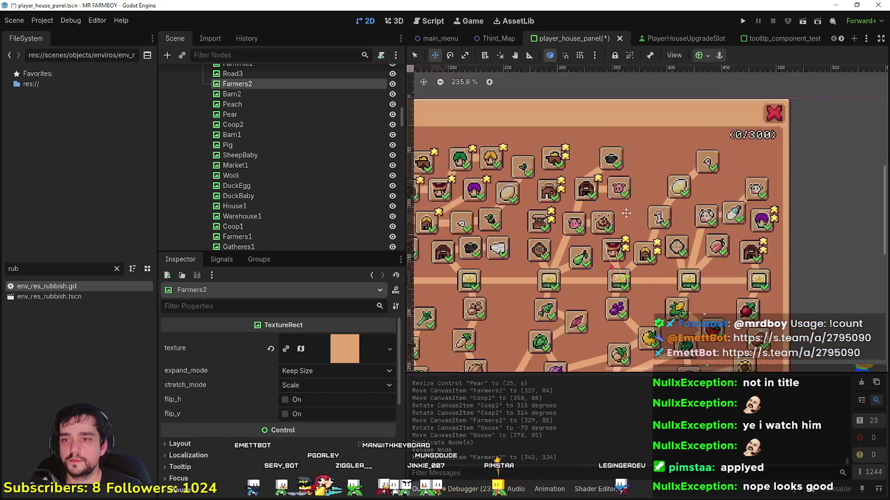
scroll(668, 125, "up", 2)
left_click(634, 106)
mouse_move(673, 106)
left_mouse_down()
mouse_move(632, 197)
mouse_move(622, 275)
mouse_move(631, 255)
left_mouse_up()
scroll(621, 266, "up", 5)
scroll(631, 256, "down", 2)
left_click_drag(685, 243, 700, 245)
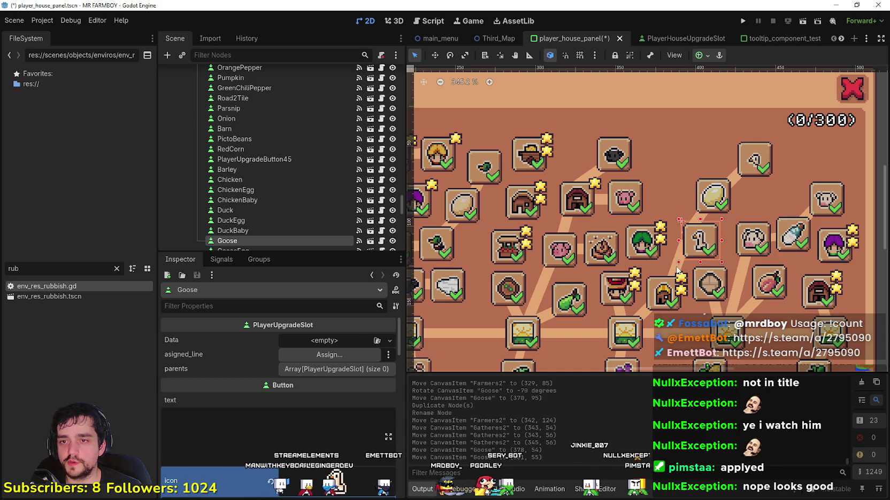
left_click(646, 245)
left_click_drag(647, 245, 651, 243)
scroll(655, 238, "down", 2)
scroll(655, 238, "down", 1)
mouse_move(651, 97)
left_mouse_down()
mouse_move(657, 234)
mouse_move(623, 249)
mouse_move(672, 257)
mouse_move(659, 273)
left_mouse_up()
scroll(657, 233, "up", 4)
scroll(627, 245, "down", 2)
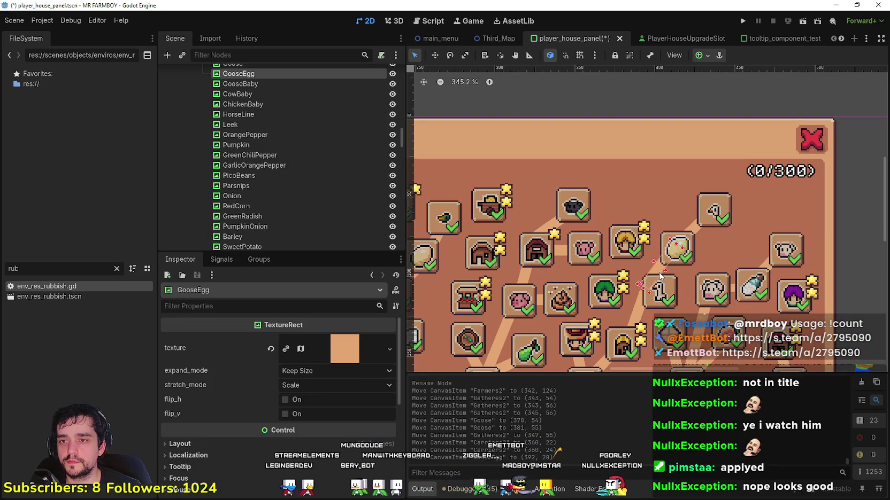
- Shift the GooseEgg tile slightly and tilt the Goose tile about 30 degrees, nudging it up-left
left_click(449, 55)
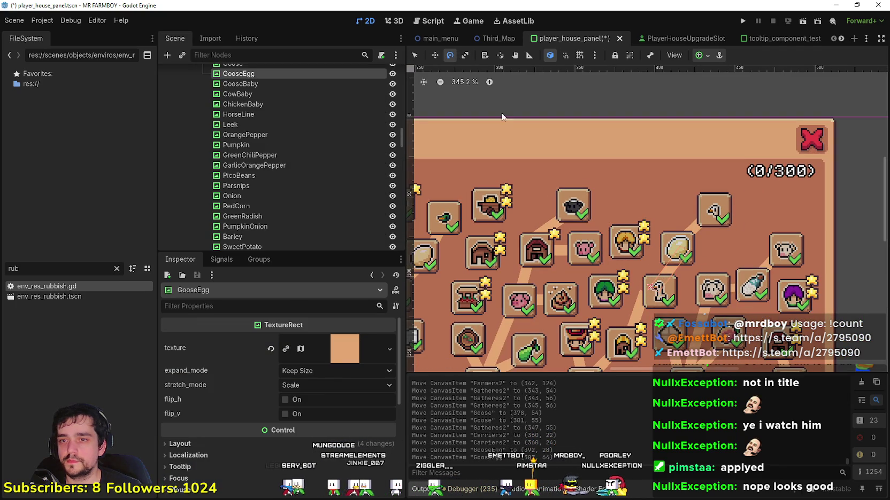
left_click(434, 55)
left_click_drag(666, 262, 671, 267)
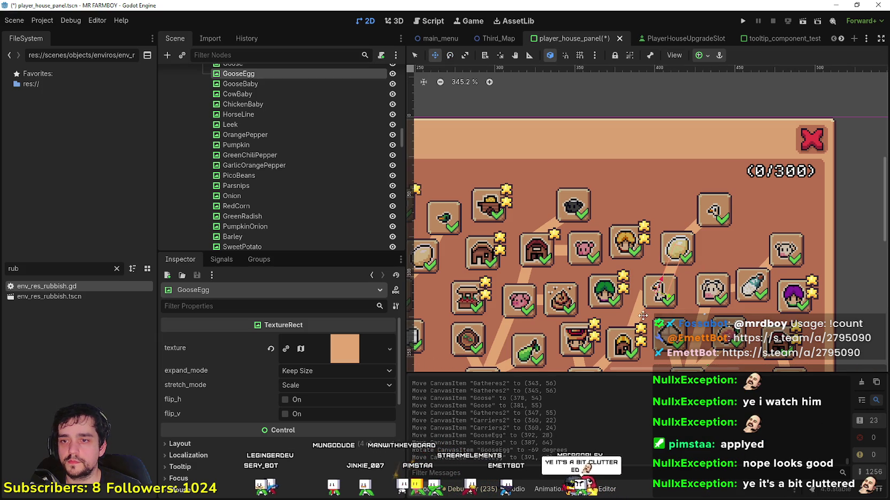
key("q")
left_click(658, 293)
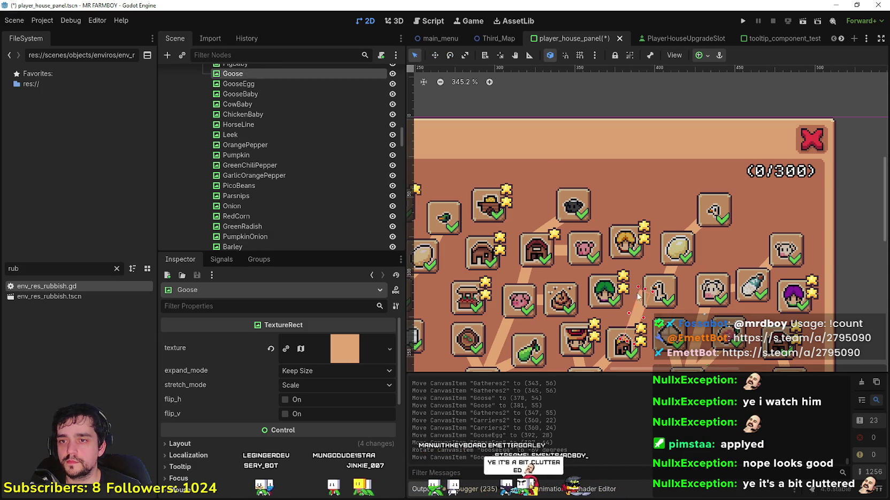
left_click(450, 55)
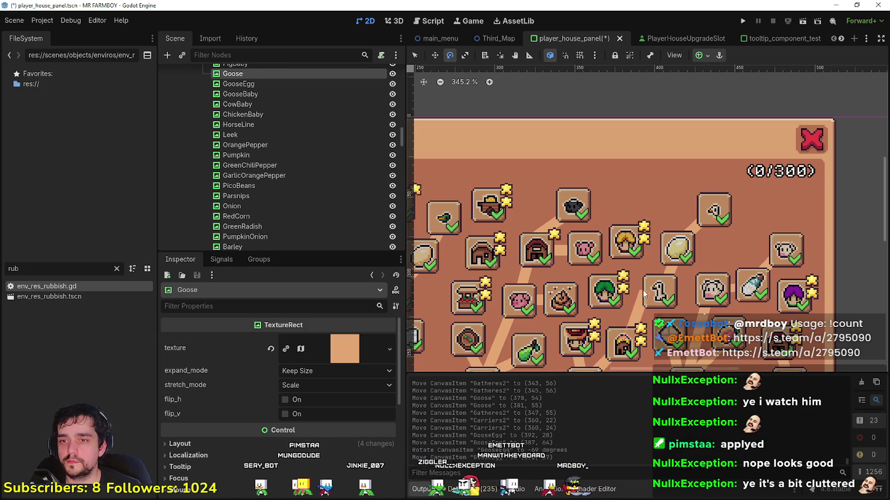
mouse_move(641, 302)
left_mouse_down()
mouse_move(656, 320)
mouse_move(643, 304)
left_mouse_up()
key("w")
key("Left")
key("Up")
key("Left")
key("Up")
key("Left")
key("Up")
key("Left")
key("Up")
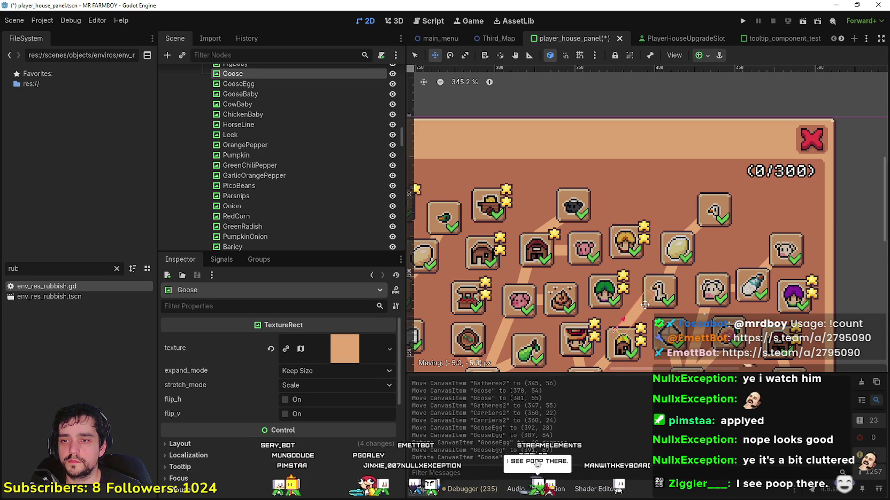
left_click(441, 82)
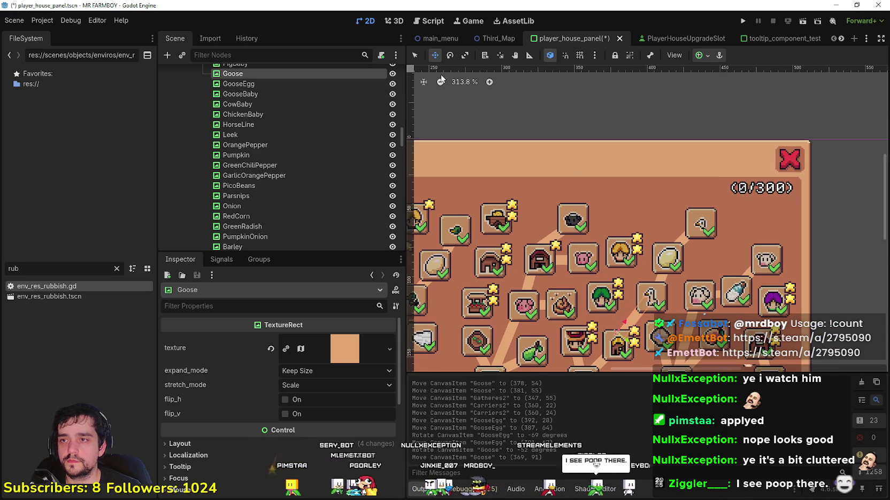
key("q")
- Lower Carriers2 slightly, then duplicate Goose and drag the Goose2 copy left
scroll(631, 201, "up", 3)
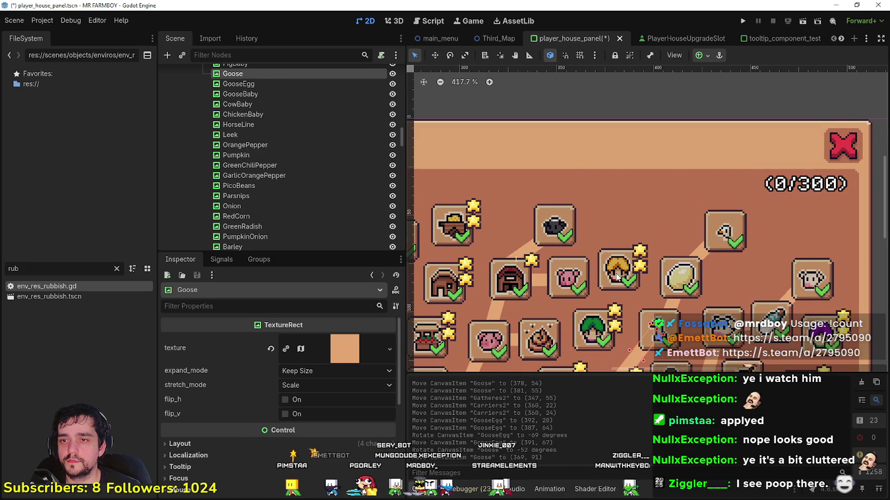
left_click(617, 276)
scroll(616, 278, "down", 2)
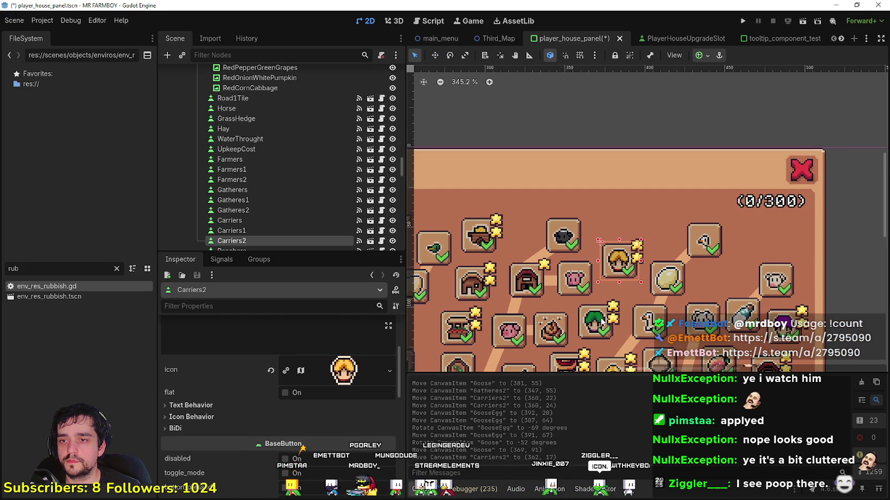
scroll(602, 322, "down", 1)
left_click_drag(635, 231, 629, 251)
scroll(614, 318, "down", 1)
scroll(614, 315, "down", 2)
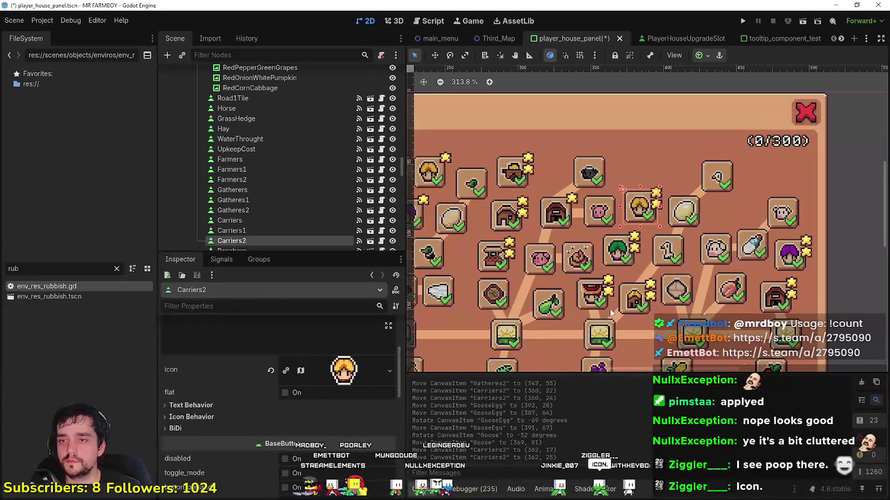
left_click(646, 276)
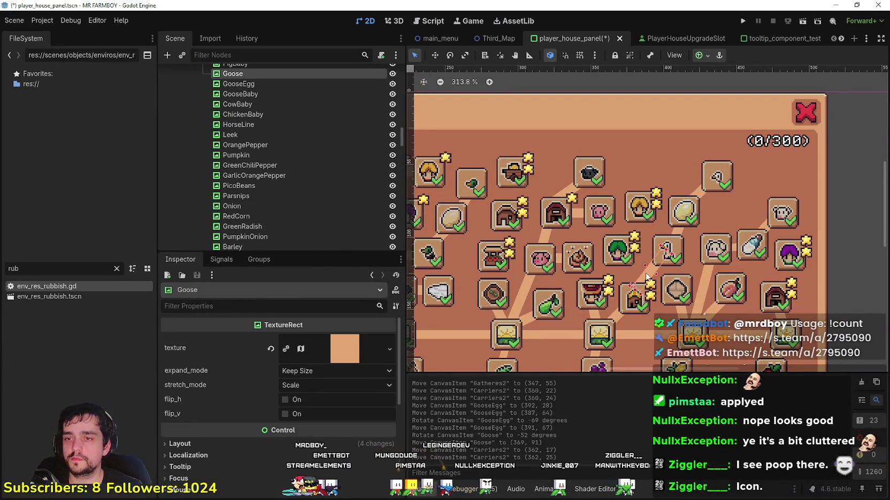
key("ctrl+d")
left_click_drag(648, 276, 596, 275)
- Rename the Goose2 node to Carriers2 and undo an accidental Gatheres2 tile move
double_click(255, 84)
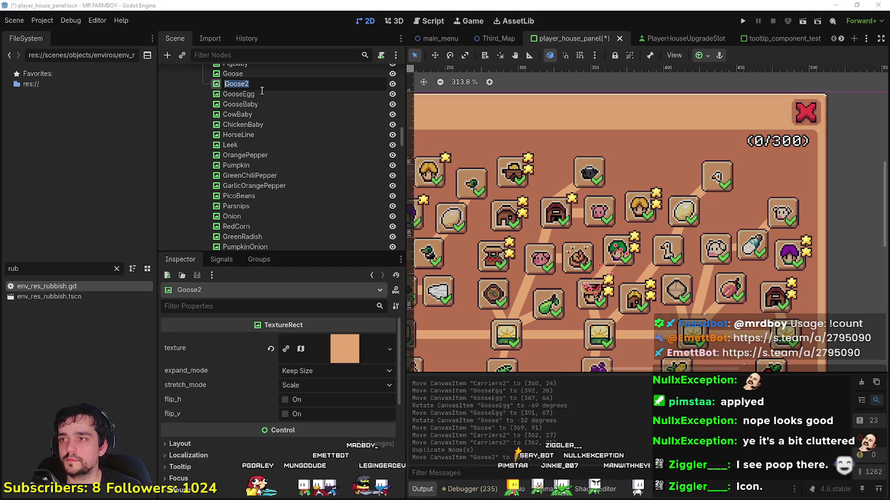
type("Carriers2")
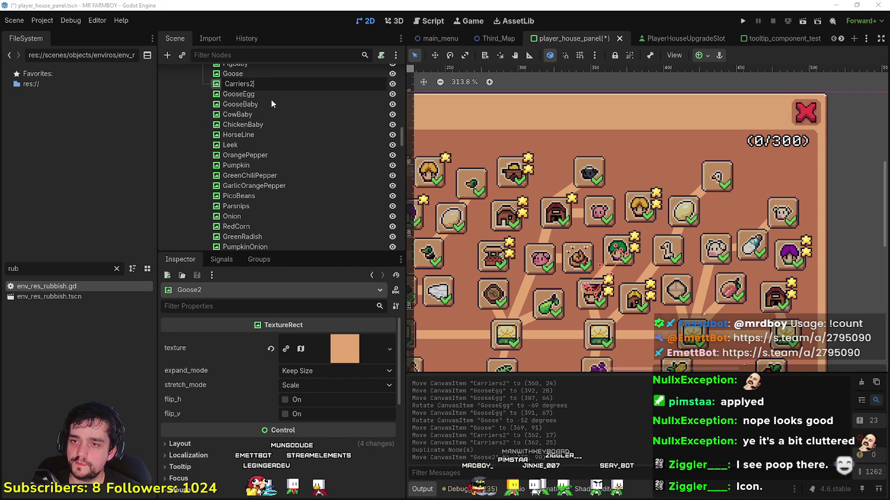
key("Return")
scroll(631, 278, "up", 1)
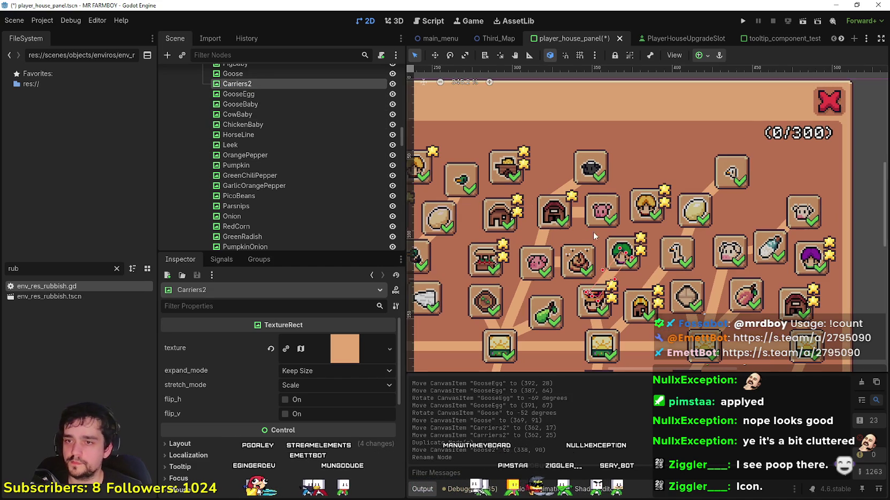
left_click(616, 274)
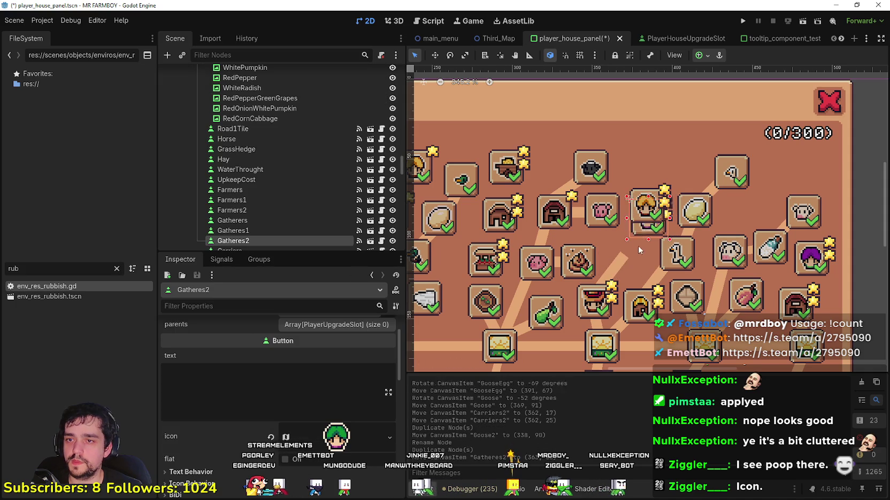
key("ctrl+z")
- Rename the Carriers3 duplicate to Gatherers2
left_click(610, 278)
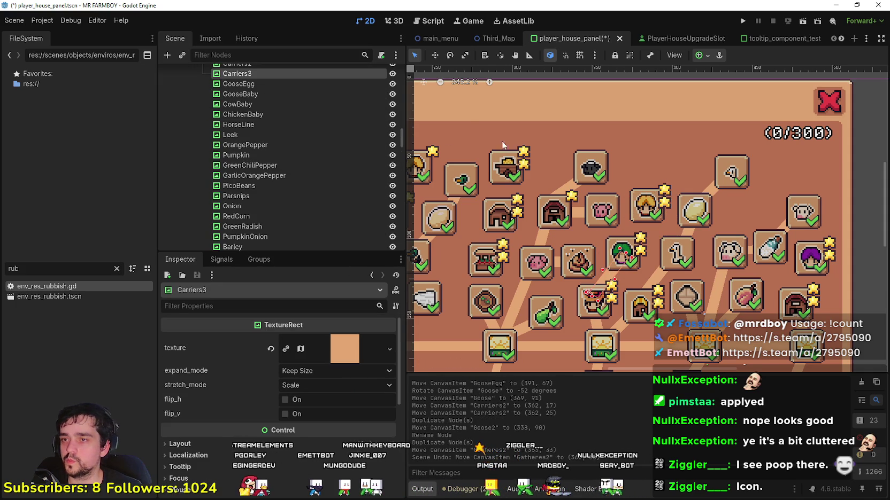
scroll(260, 88, "up", 3)
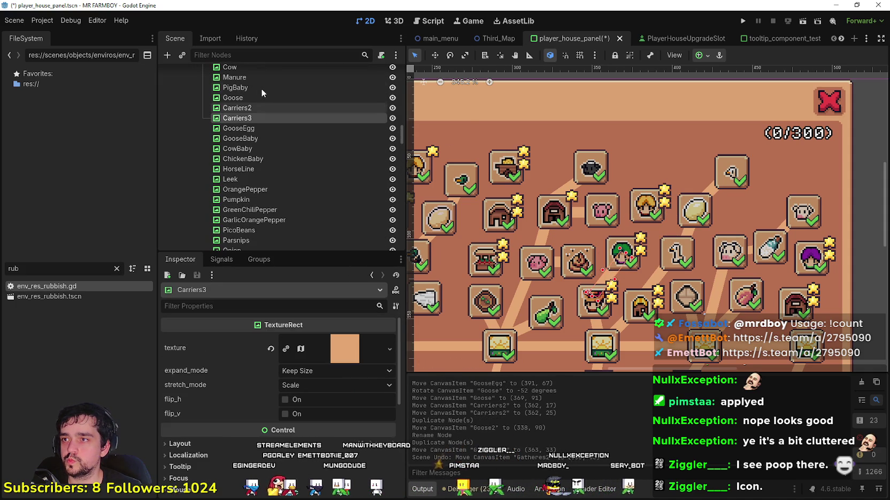
double_click(270, 119)
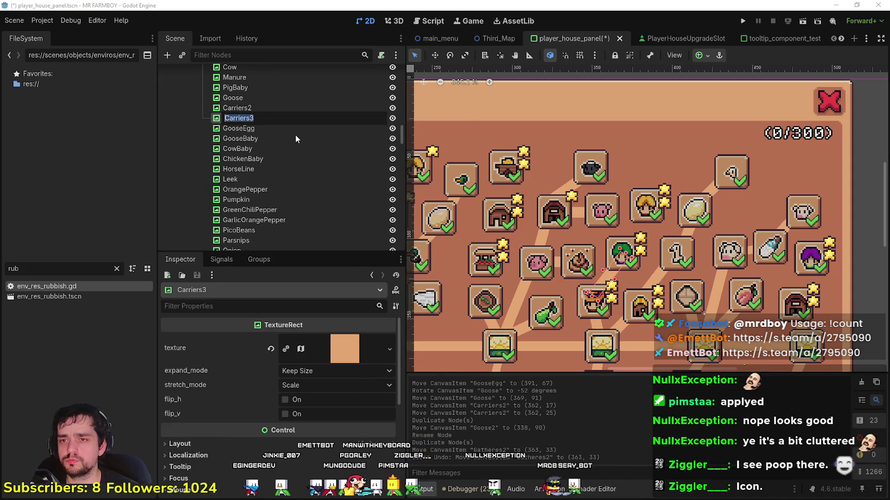
type("G")
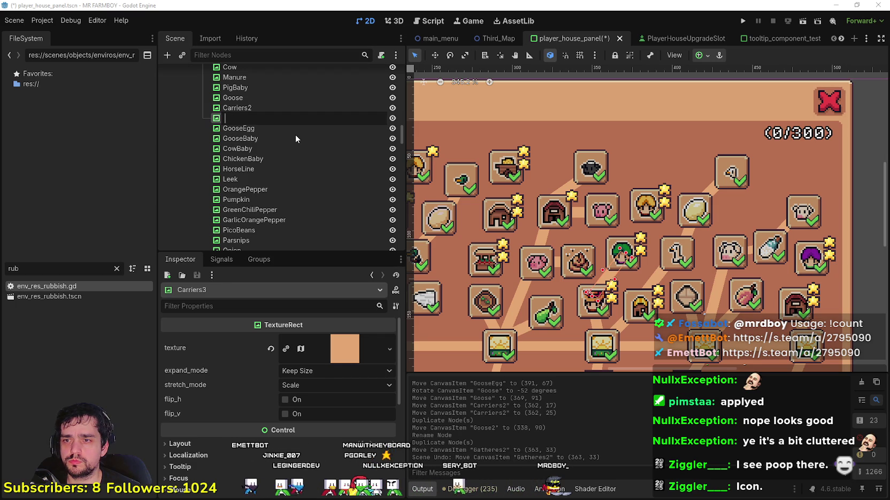
type("atherers2")
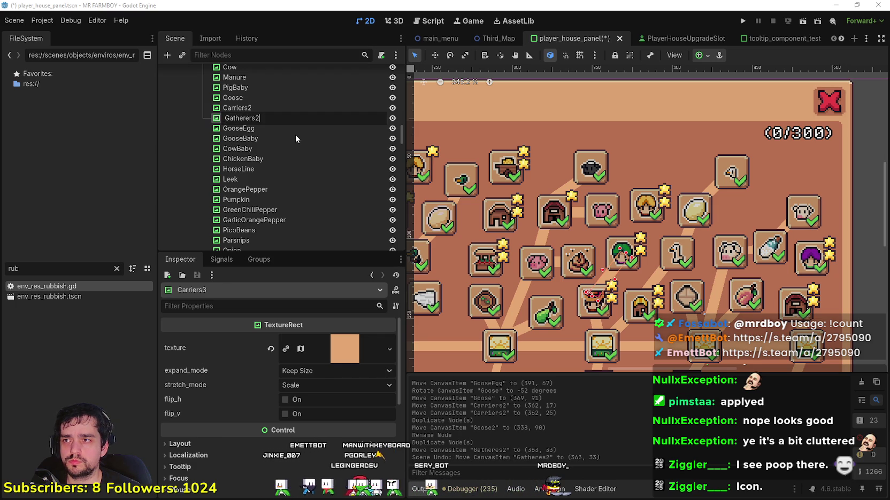
key("Return")
- Move the Carriers2 line up, tilt it to -61°, nudge it to (357, 63), and save
left_click(272, 108)
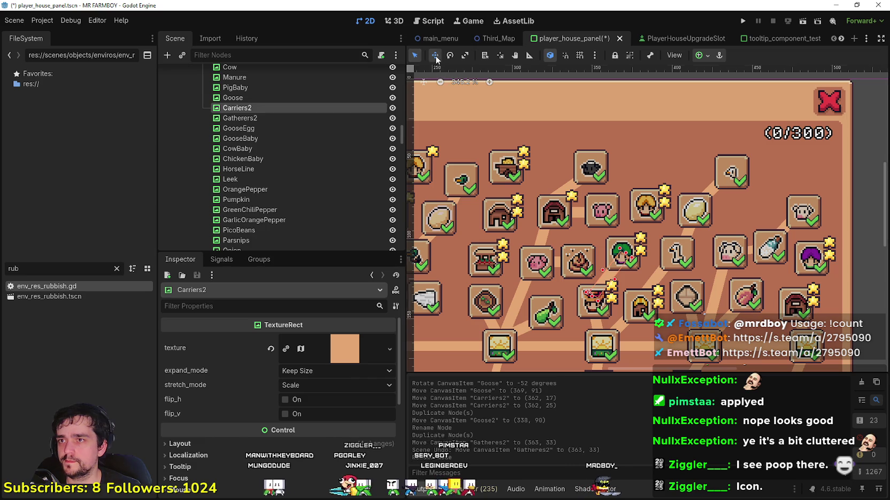
left_click_drag(644, 242, 643, 212)
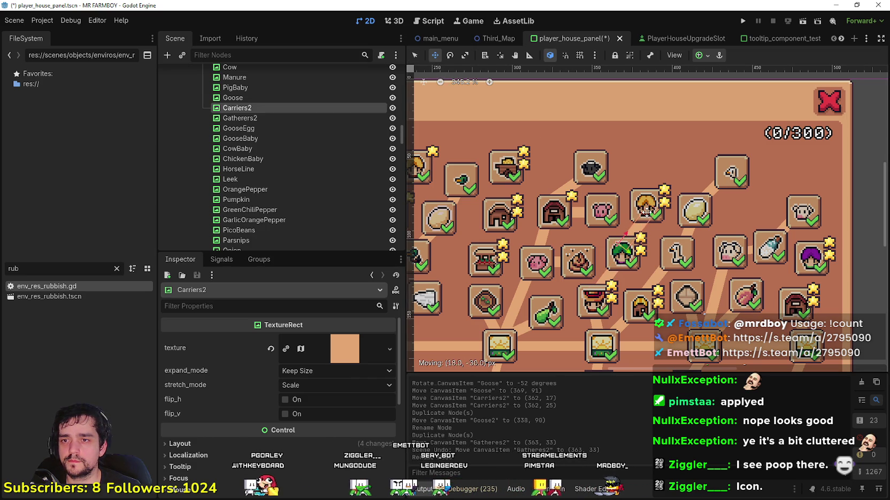
left_click(452, 58)
left_click_drag(643, 219, 620, 212)
key("w")
left_click_drag(644, 248, 647, 254)
scroll(655, 250, "down", 2)
key("ctrl+s")
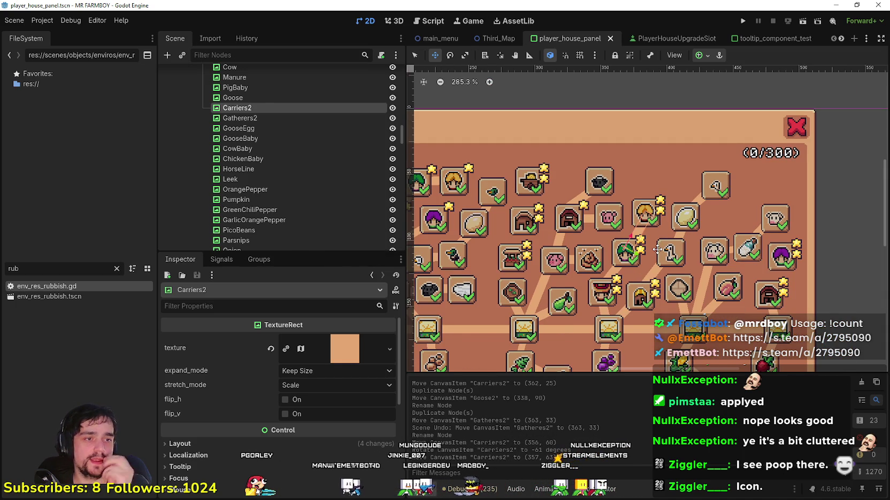
scroll(657, 249, "down", 8)
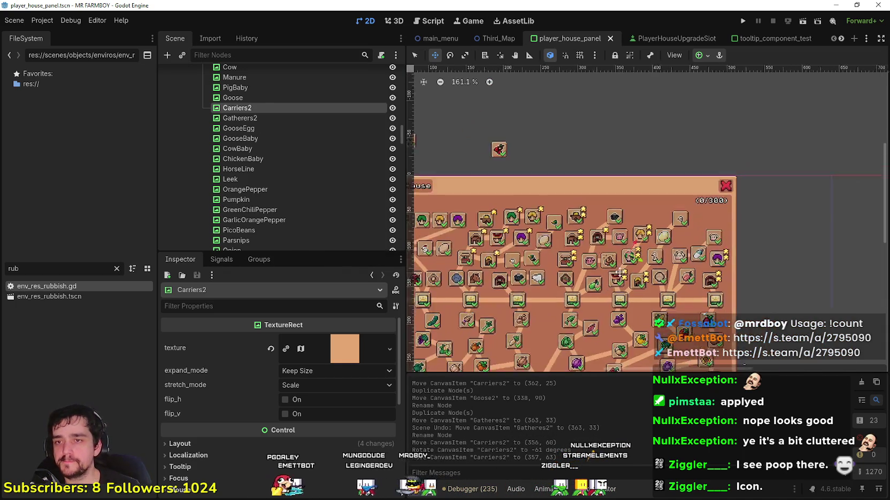
scroll(631, 166, "up", 3)
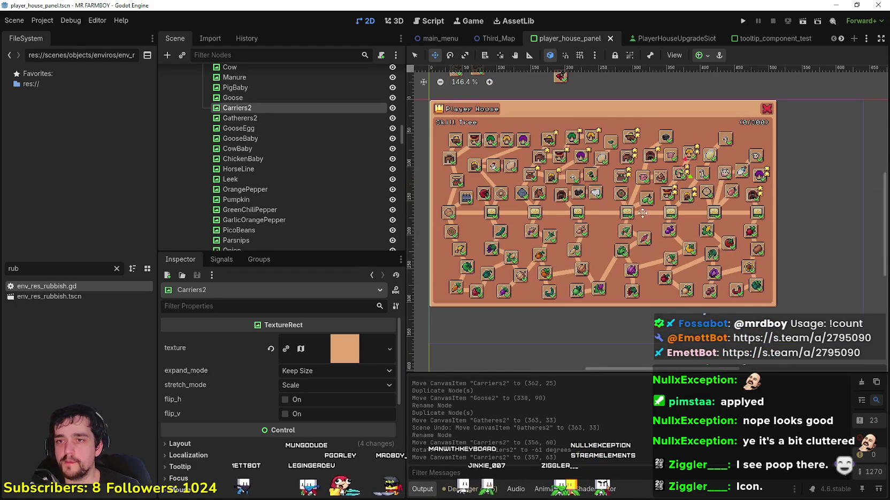
scroll(645, 160, "down", 2)
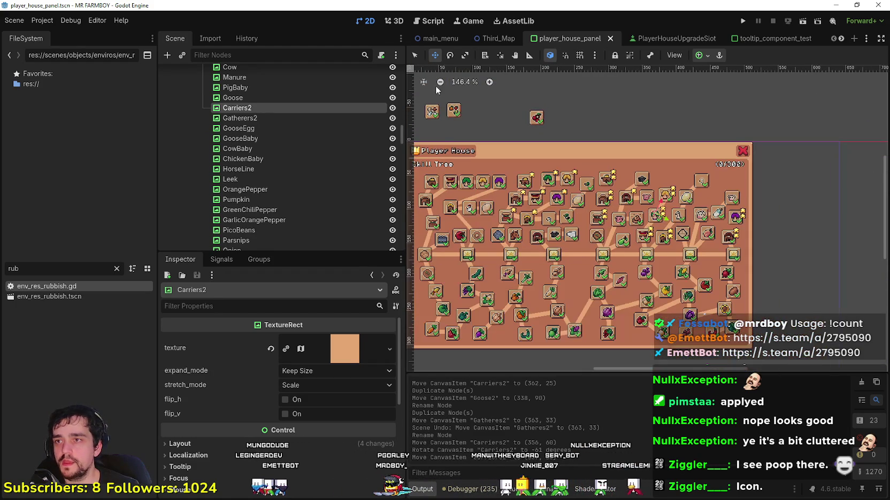
left_click(647, 97)
scroll(662, 262, "up", 3)
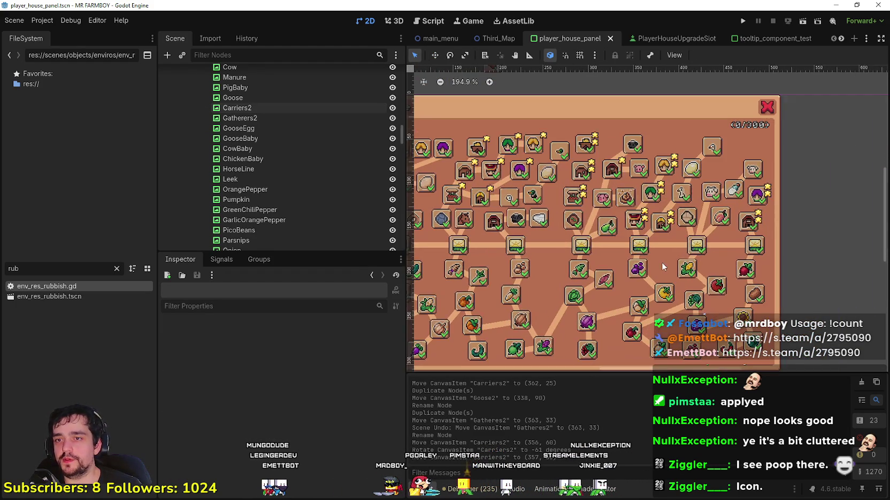
scroll(653, 251, "down", 2)
scroll(649, 247, "up", 5)
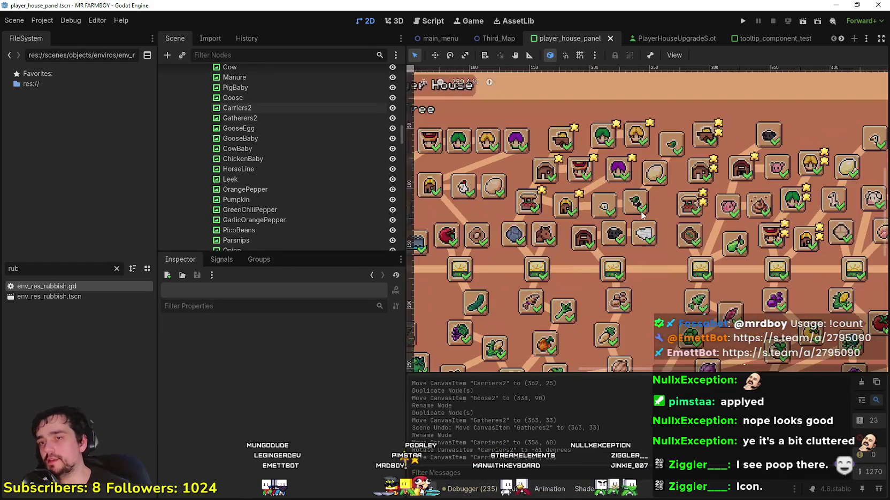
scroll(658, 249, "down", 2)
mouse_move(591, 222)
left_mouse_down()
mouse_move(582, 222)
mouse_move(585, 237)
left_mouse_up()
- Select the FarmTile2 tile and its connector line, panning the view slightly
scroll(588, 229, "up", 4)
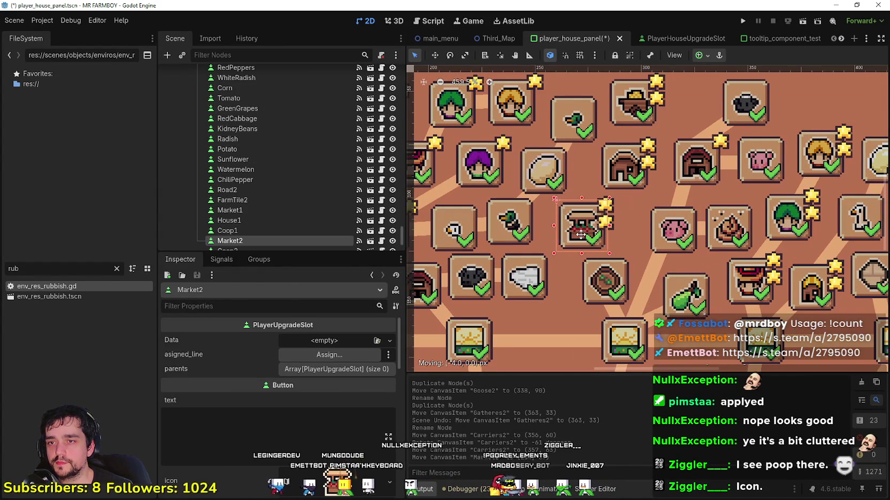
scroll(615, 294, "down", 2)
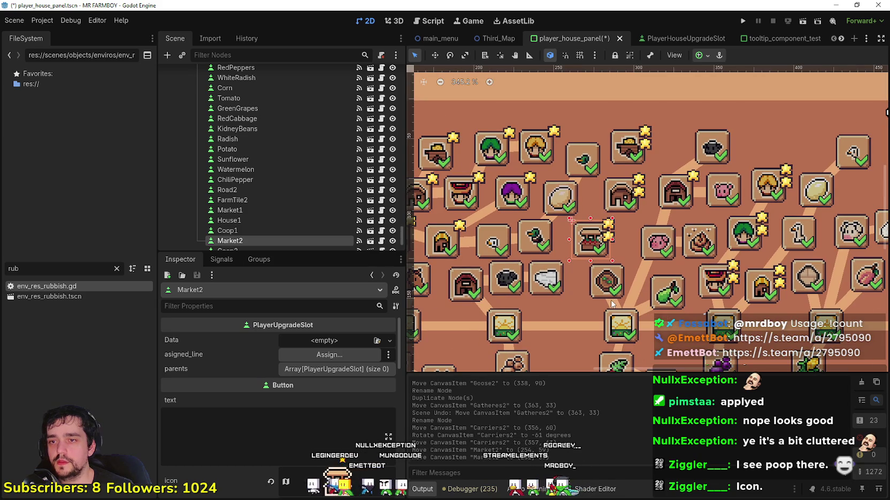
left_click(613, 306)
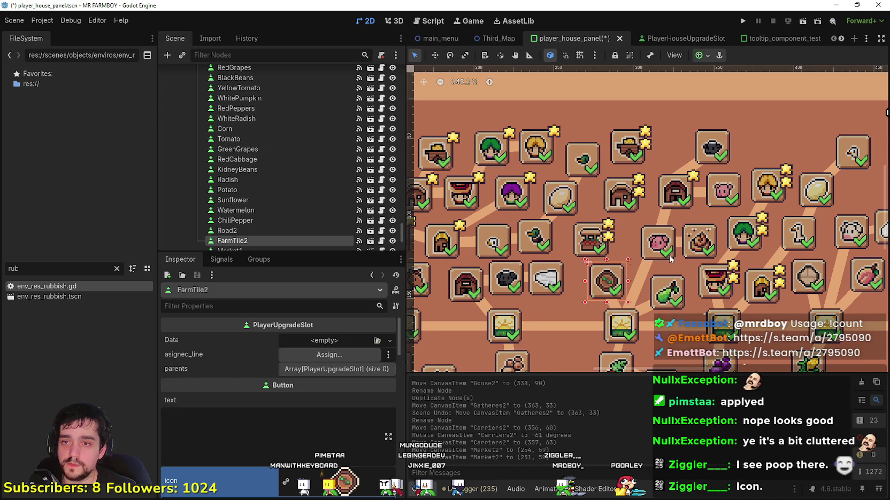
scroll(657, 264, "down", 3)
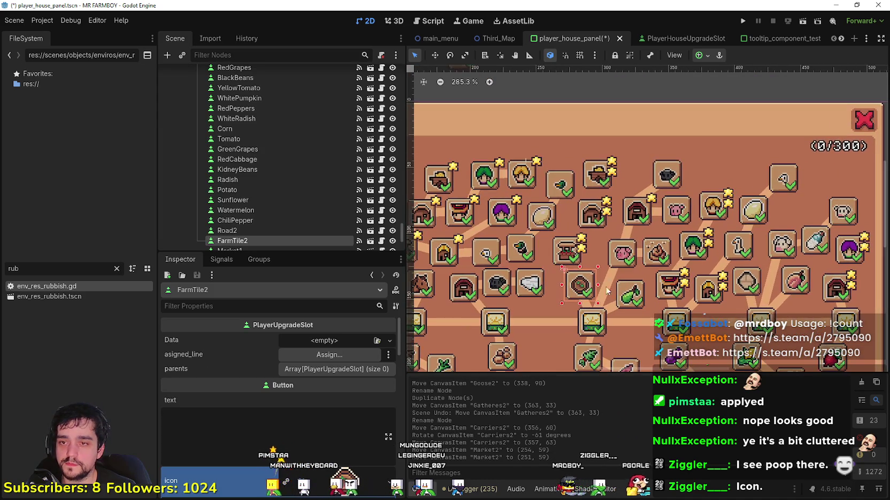
scroll(593, 297, "up", 4)
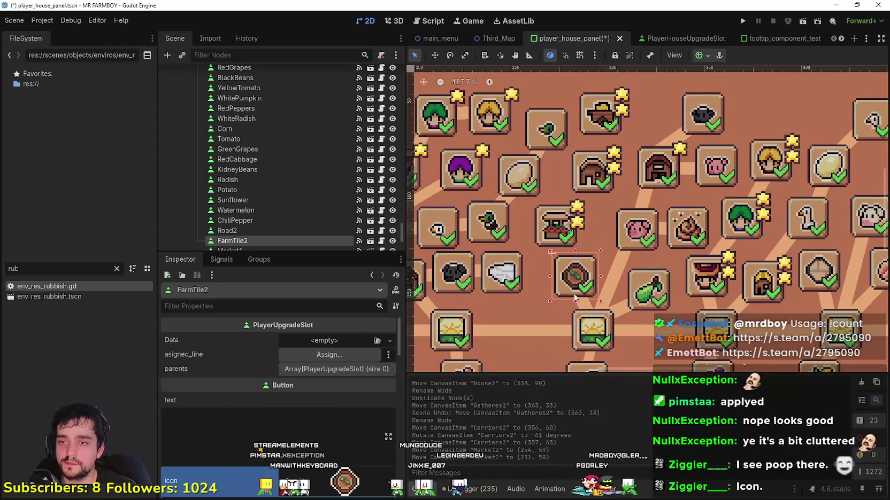
scroll(575, 295, "down", 1)
left_click(583, 267)
mouse_move(583, 267)
left_mouse_down()
mouse_move(607, 243)
mouse_move(625, 244)
left_mouse_up()
- Nudge the Market2 tile slightly right and down
scroll(608, 244, "down", 1)
left_click(586, 220)
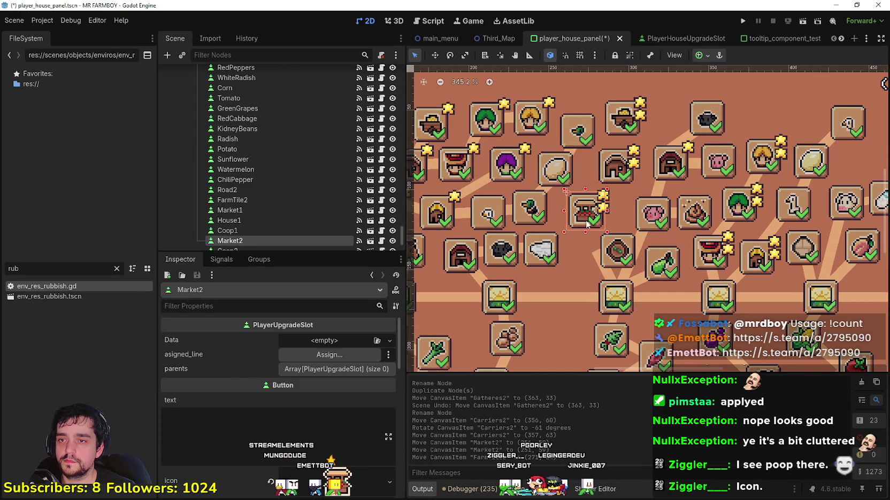
left_click_drag(588, 220, 590, 223)
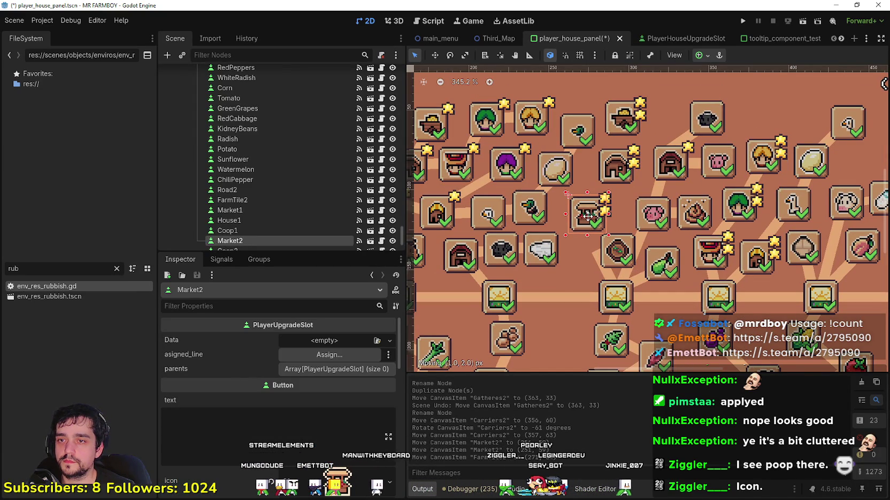
- Check the Pig line and House2 tile, then reselect the FarmTile2 connector at (271, 84)
left_click(598, 260)
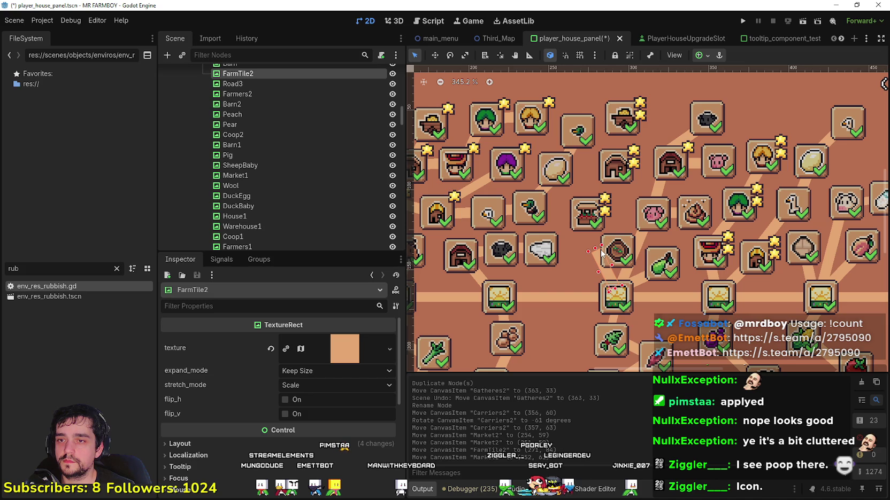
left_click(641, 251)
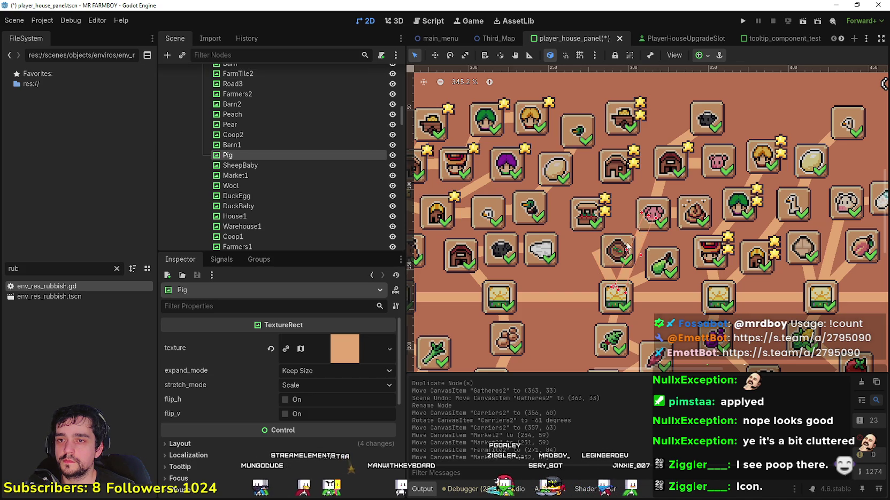
left_click(609, 252)
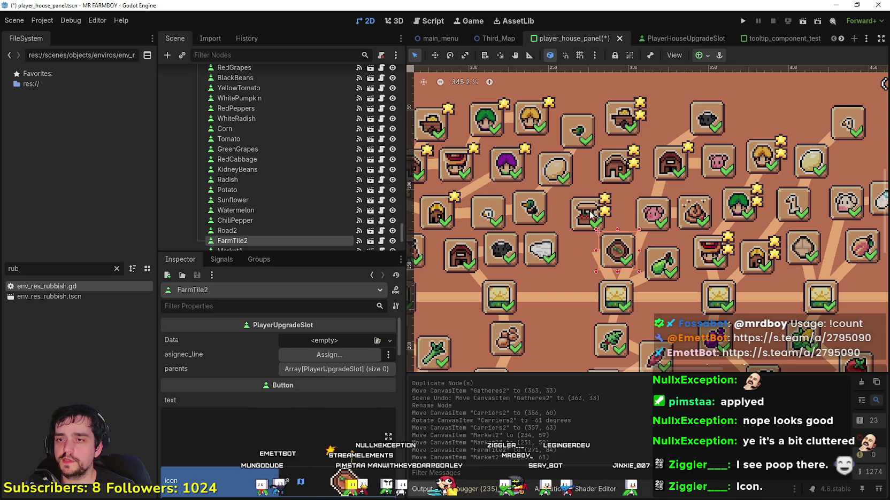
scroll(585, 221, "down", 4)
left_click(605, 183)
scroll(585, 243, "up", 3)
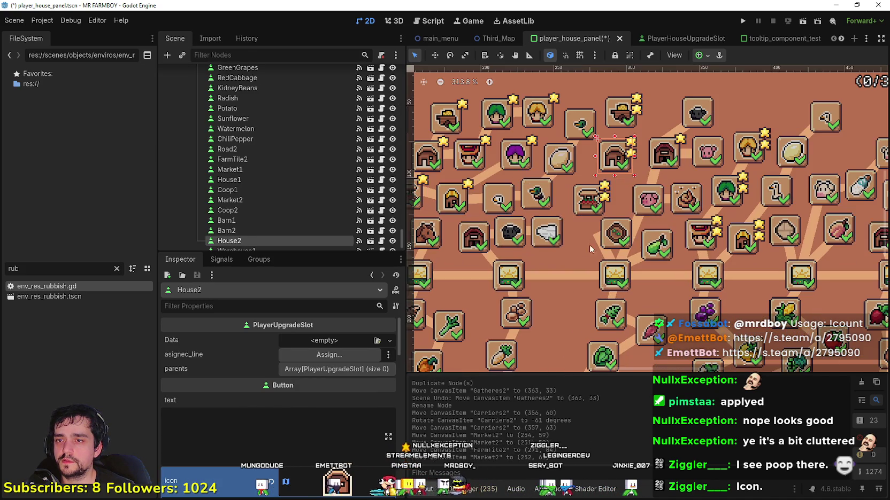
left_click(595, 242)
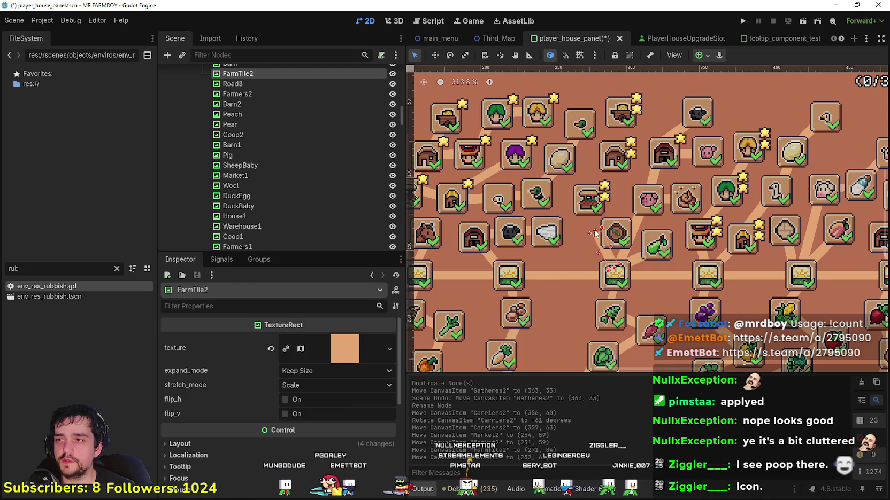
scroll(595, 233, "up", 1)
scroll(562, 208, "down", 1)
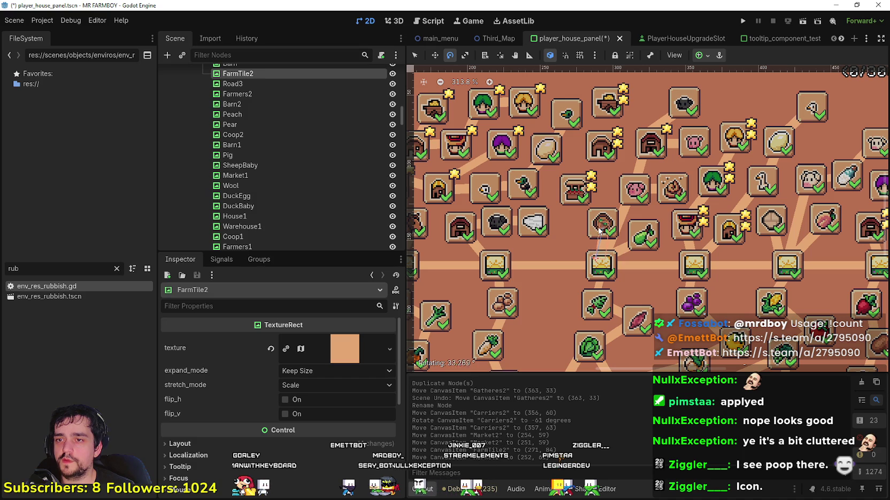
- Turn the FarmTile2 line to about 274 degrees and shift the Pig line upward
left_click_drag(602, 231, 611, 221)
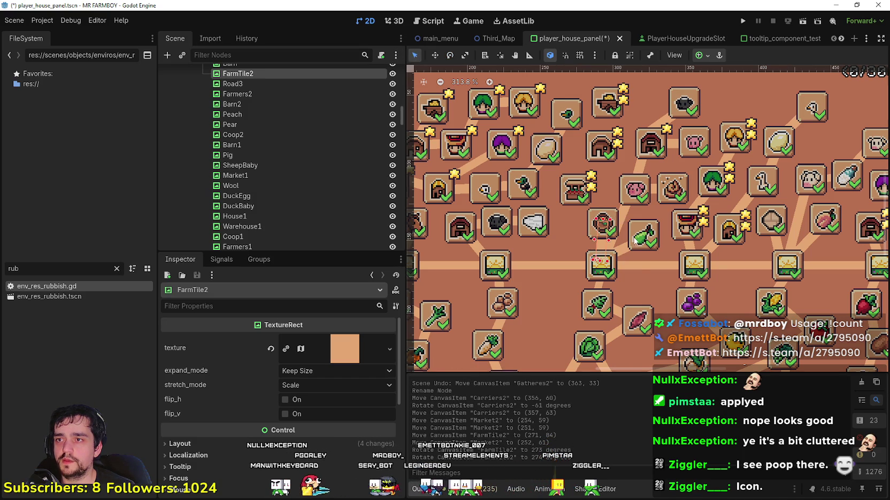
scroll(620, 245, "up", 3)
left_click(608, 238)
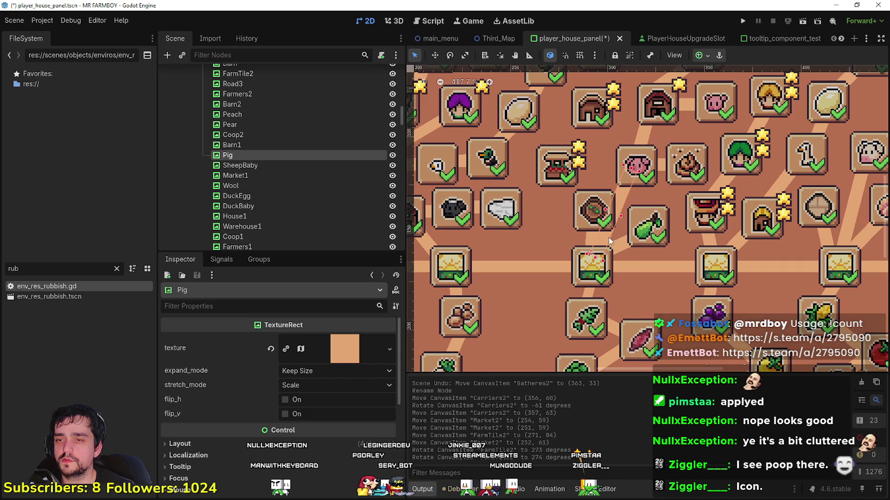
mouse_move(606, 239)
left_mouse_down()
mouse_move(605, 198)
mouse_move(626, 182)
mouse_move(610, 171)
mouse_move(628, 178)
left_mouse_up()
- Rotate the Pig connector to 310 degrees at (284, 91)
left_click(437, 55)
key("e")
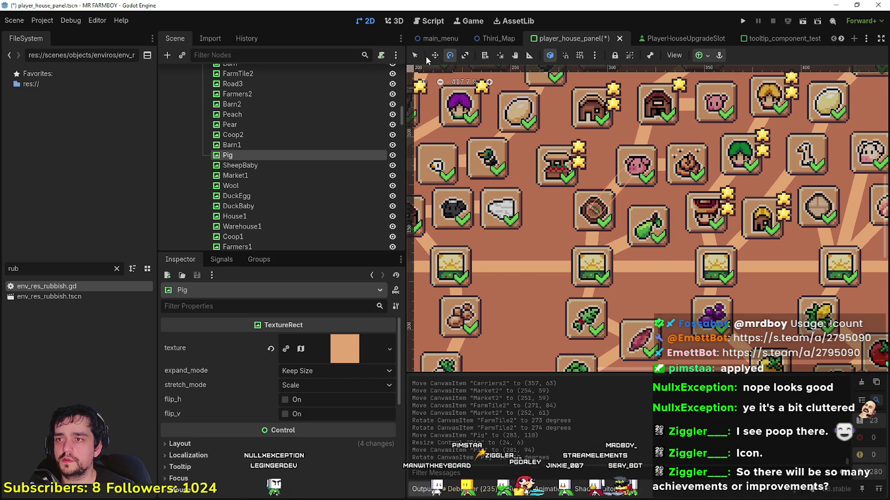
mouse_move(616, 185)
left_mouse_down()
mouse_move(588, 175)
mouse_move(600, 186)
left_mouse_up()
scroll(510, 185, "down", 1)
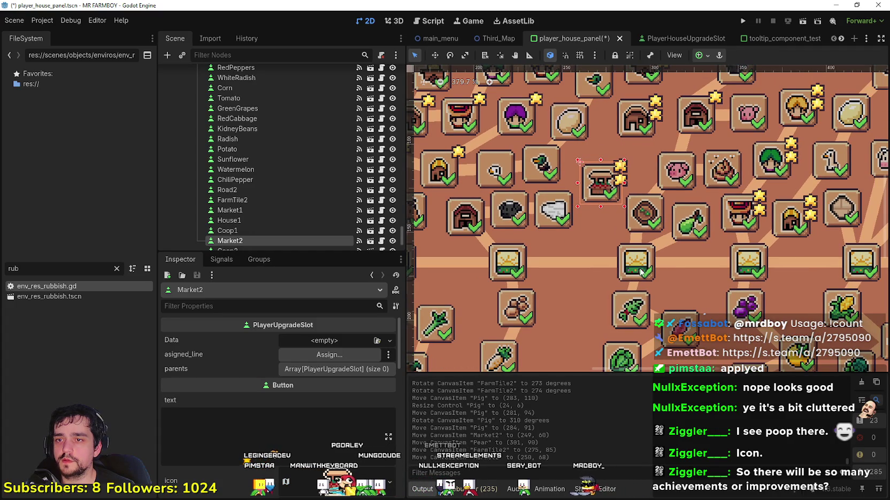
left_click(635, 235)
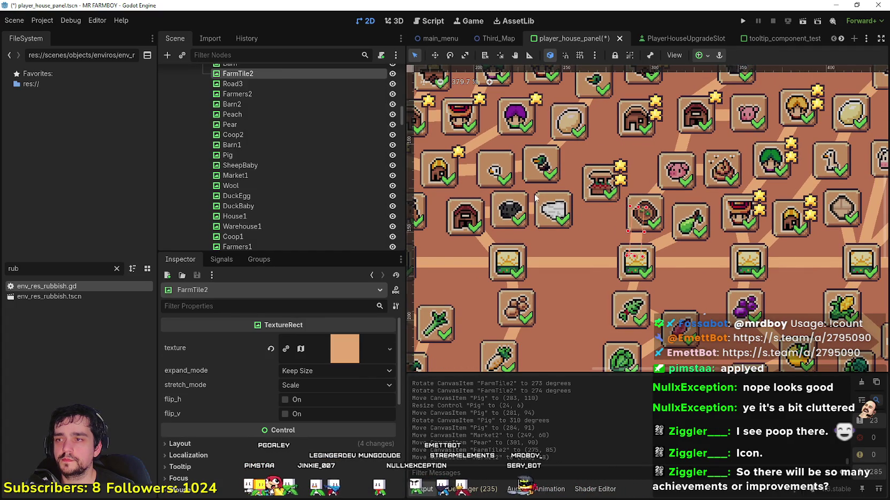
- Rename FarmTile3 to Market2, steepen its angle, and shorten it to 42 by 6
double_click(262, 84)
type("Mark")
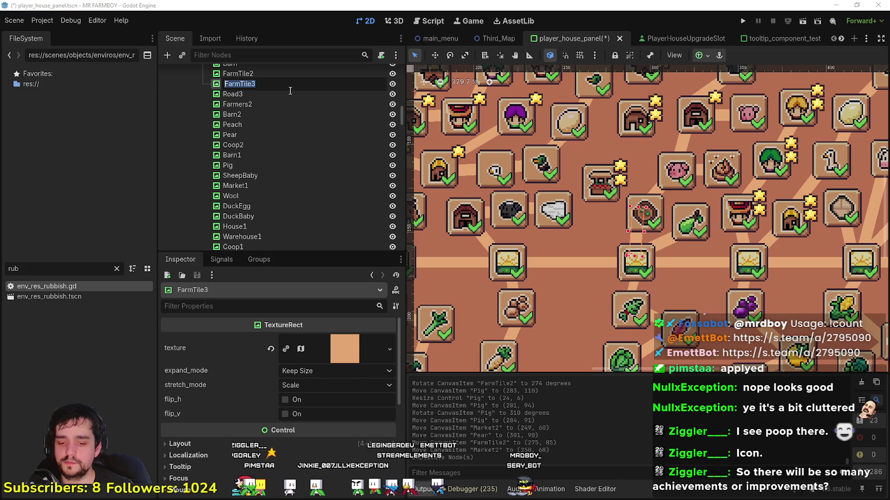
type("et2")
key("Return")
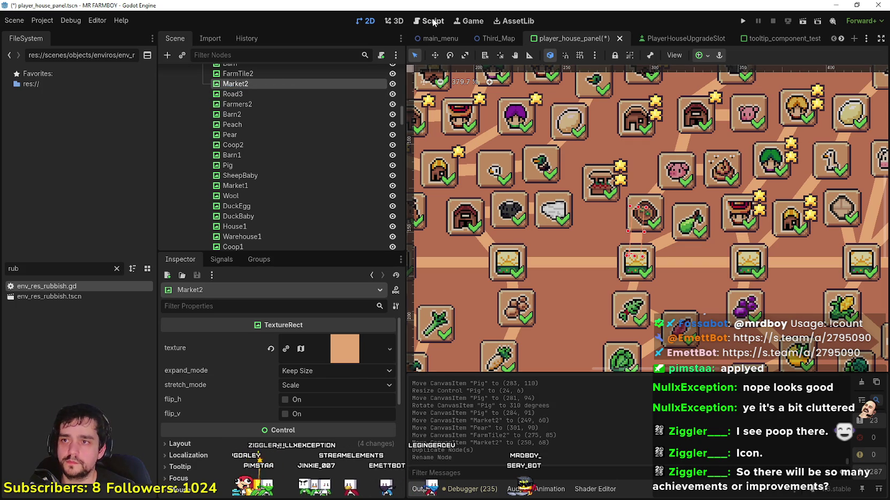
left_click_drag(651, 251, 631, 262)
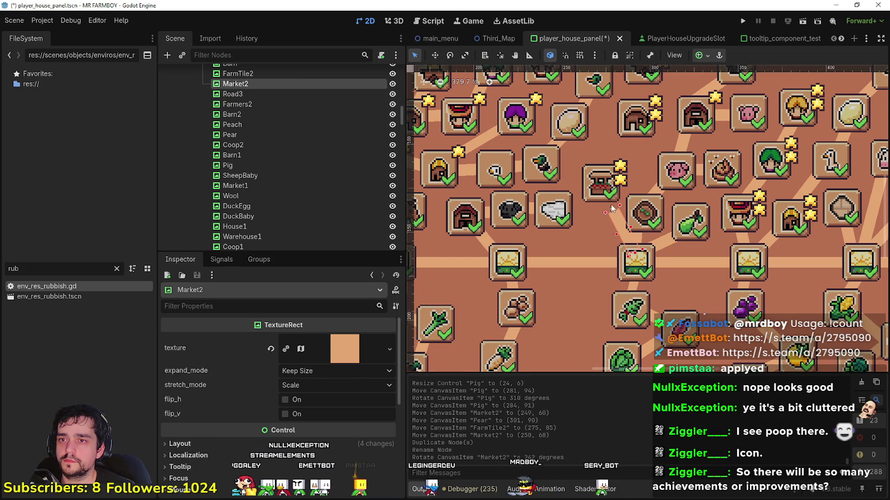
key("q")
left_click_drag(597, 180, 595, 185)
- Shift the Market2 upgrade slot slightly down and left
left_click(435, 55)
left_click(415, 57)
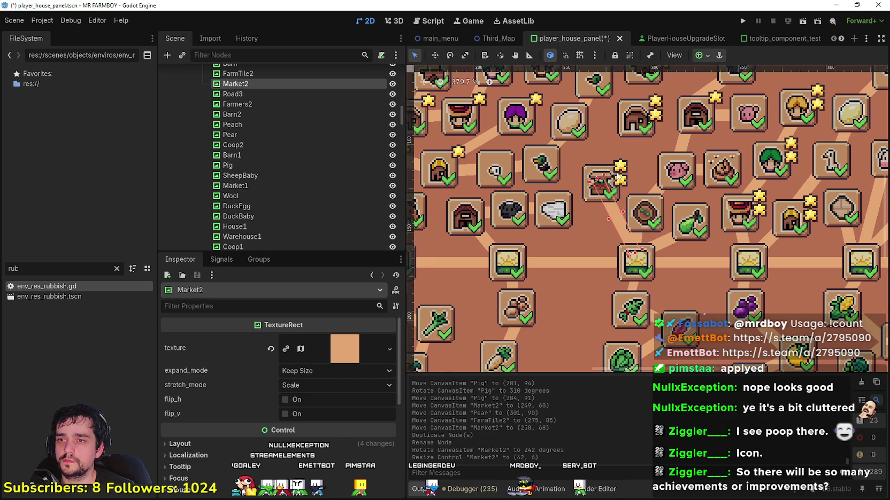
left_click(611, 173)
left_click(434, 55)
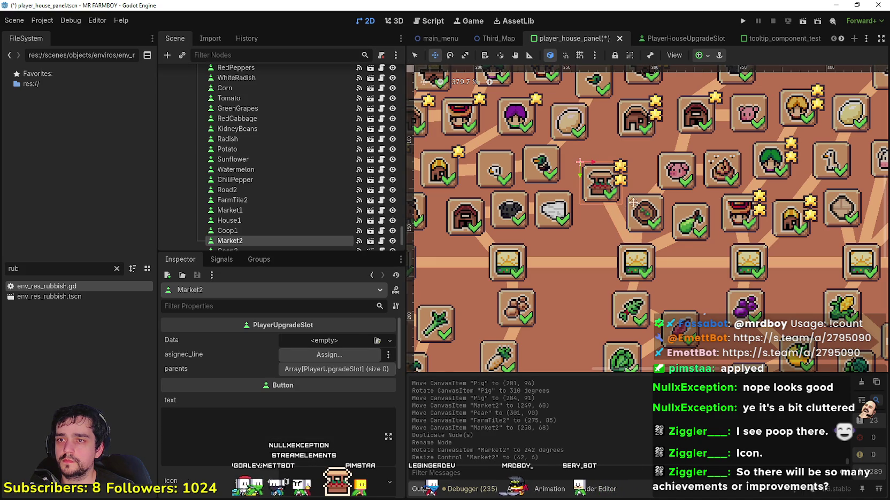
left_click_drag(602, 181, 601, 190)
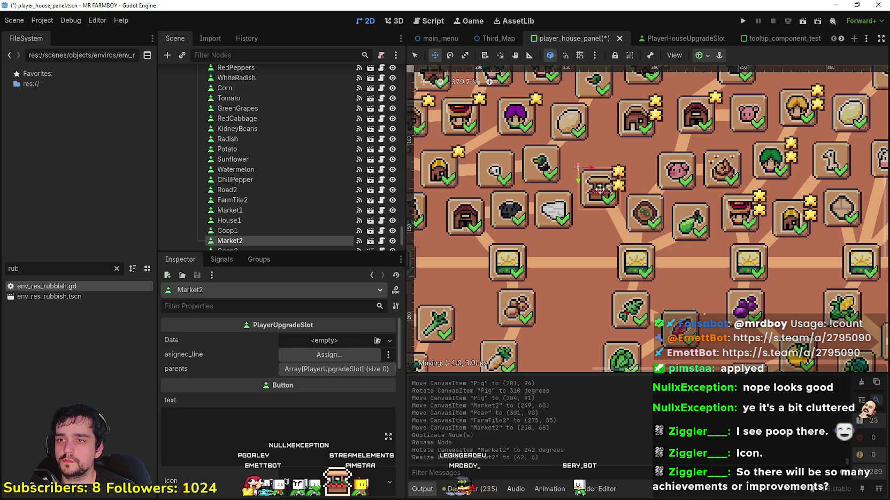
- Place the Market2 line at (275, 126) and fine-tune its angle to 247 degrees
left_click(416, 58)
left_click_drag(619, 229, 608, 231)
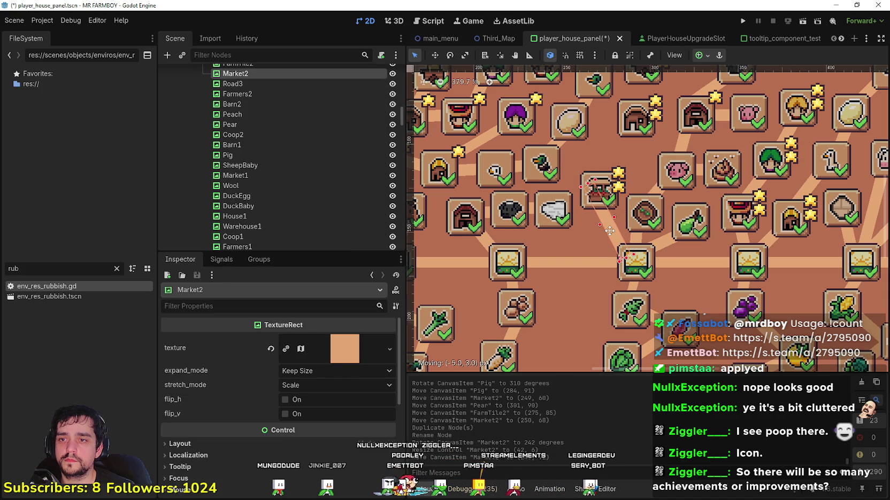
left_click(437, 57)
left_click_drag(593, 193, 608, 206)
left_click(450, 55)
scroll(669, 208, "down", 3)
left_click_drag(642, 146, 632, 158)
- Move the Warehouse2 icon down a little
left_click_drag(652, 110, 652, 122)
scroll(663, 197, "up", 1)
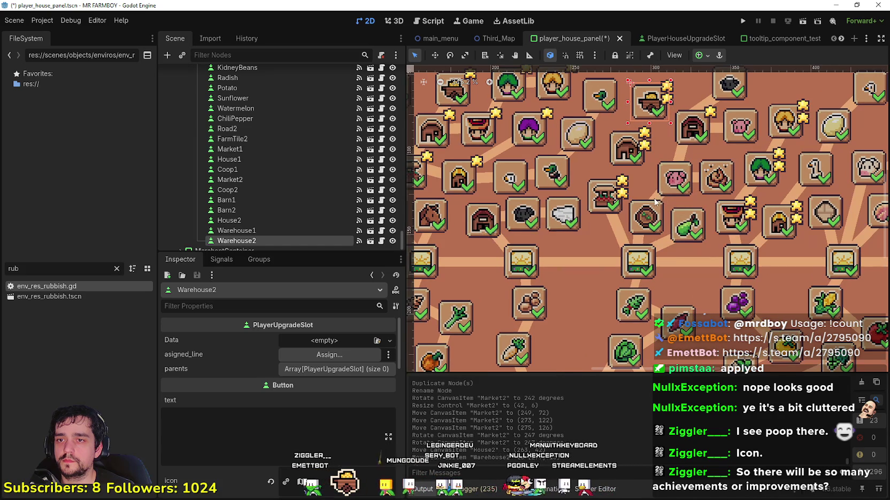
left_click(686, 154)
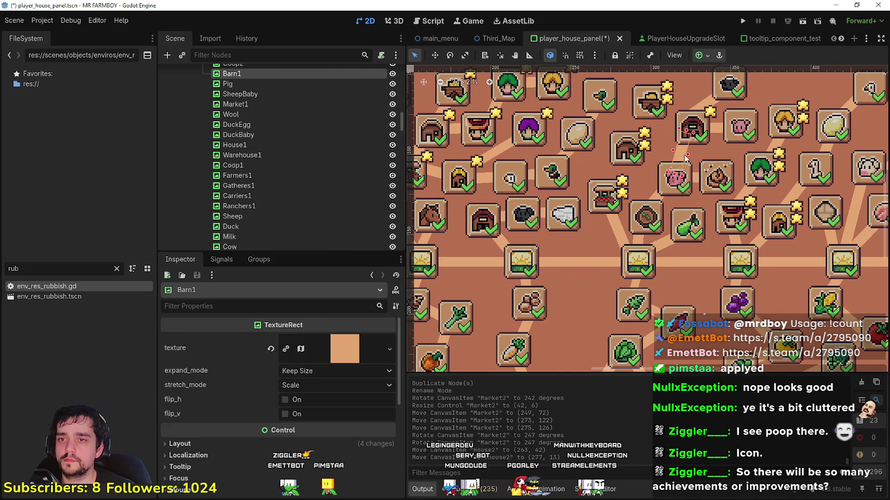
- Duplicate Barn1 and name the copy House2
key("ctrl+d")
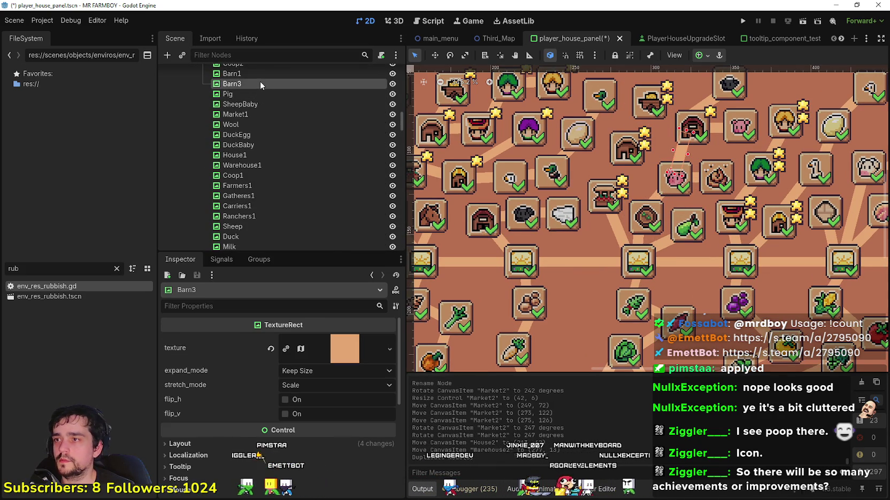
double_click(260, 83)
type("House2")
key("Return")
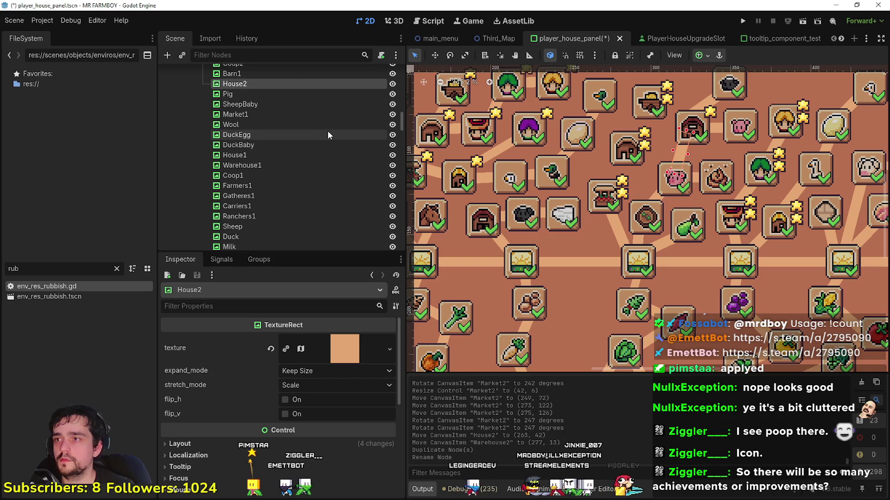
- Undo a stray House2 move, leaving it at (260, 81), and reselect its line
mouse_move(650, 163)
left_mouse_down()
mouse_move(596, 164)
mouse_move(614, 168)
mouse_move(612, 175)
left_mouse_up()
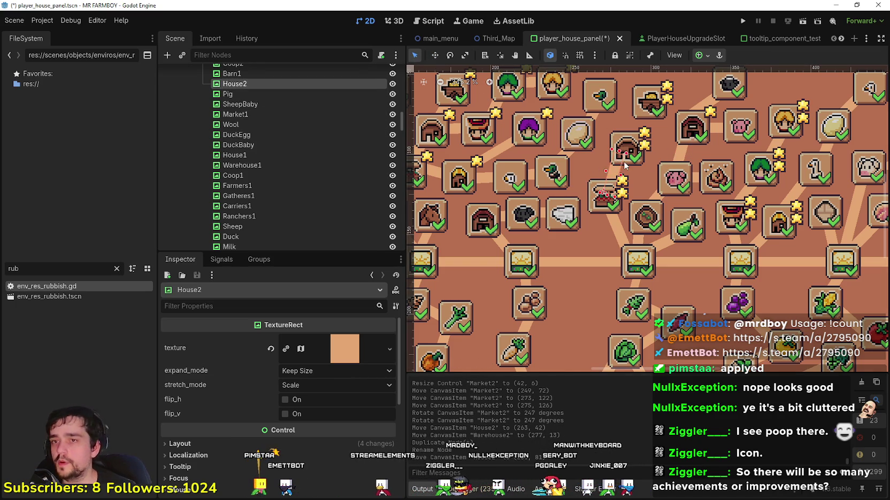
key("ctrl+z")
left_click(613, 175)
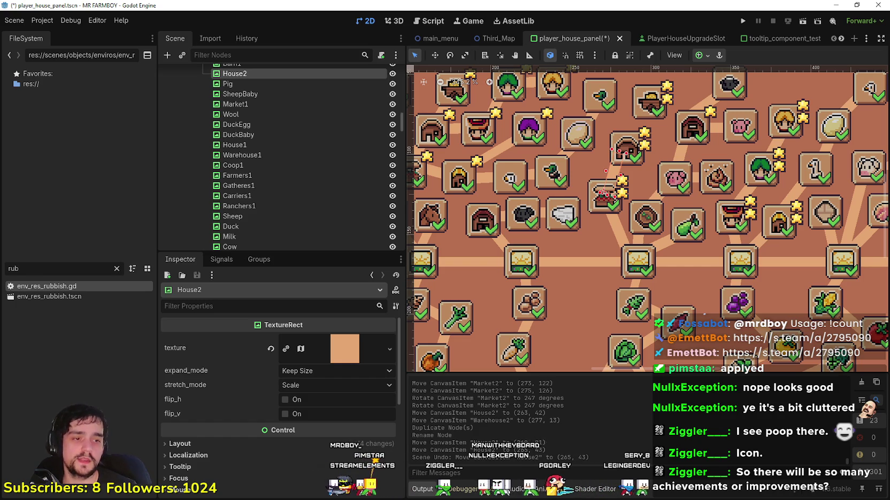
key("alt+Tab")
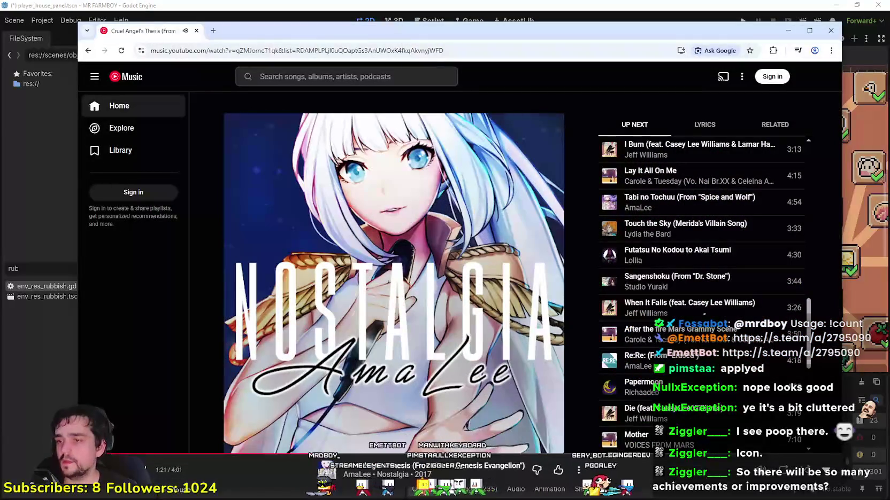
key("alt+Tab")
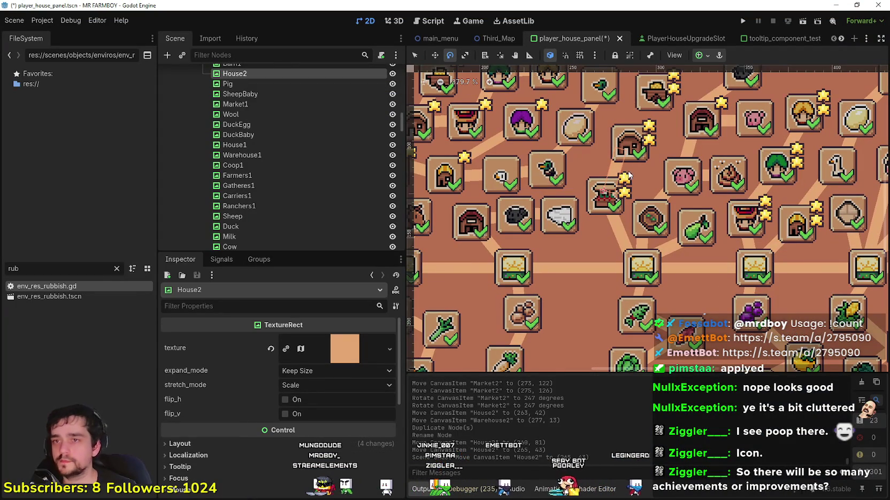
- Tilt the House2 connector to 295 degrees and duplicate it as Warehouse2
left_click_drag(623, 156, 623, 167)
scroll(635, 193, "down", 4)
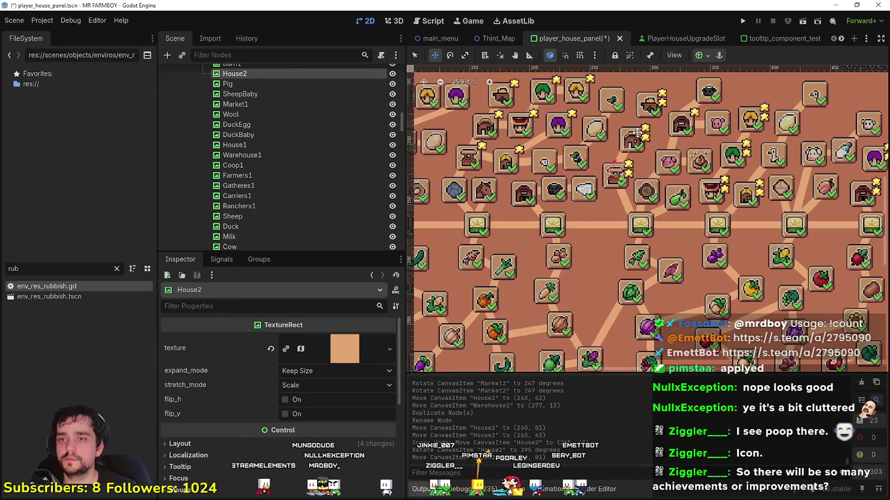
key("ctrl+d")
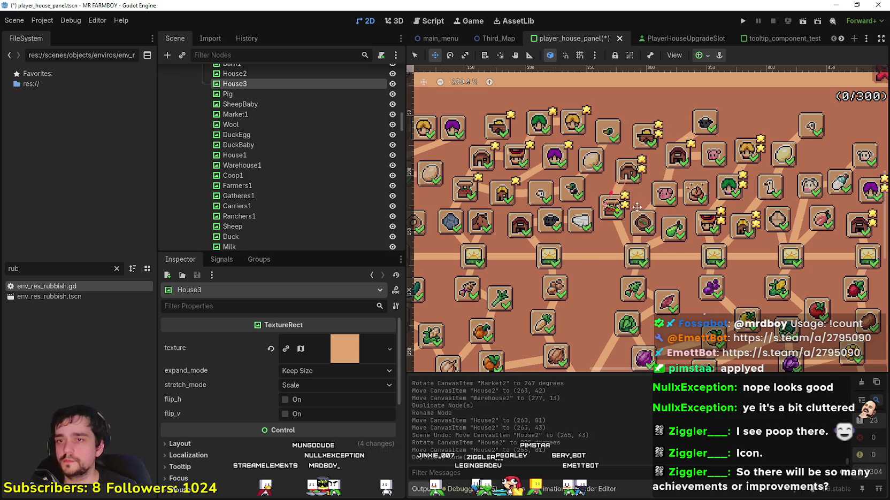
left_click_drag(643, 140, 643, 140)
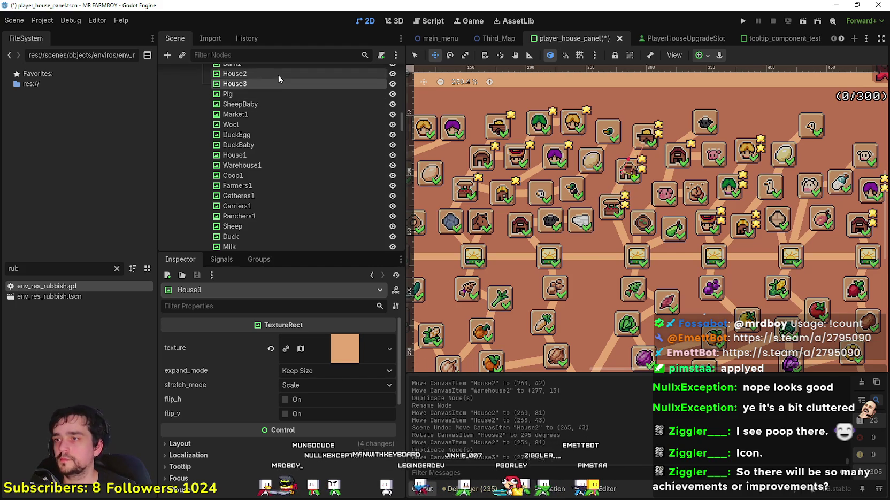
double_click(265, 84)
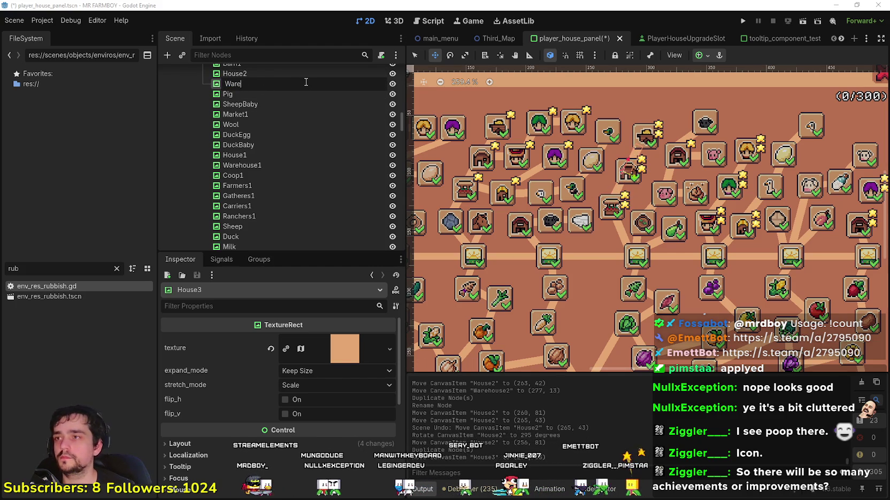
type("house2")
key("Return")
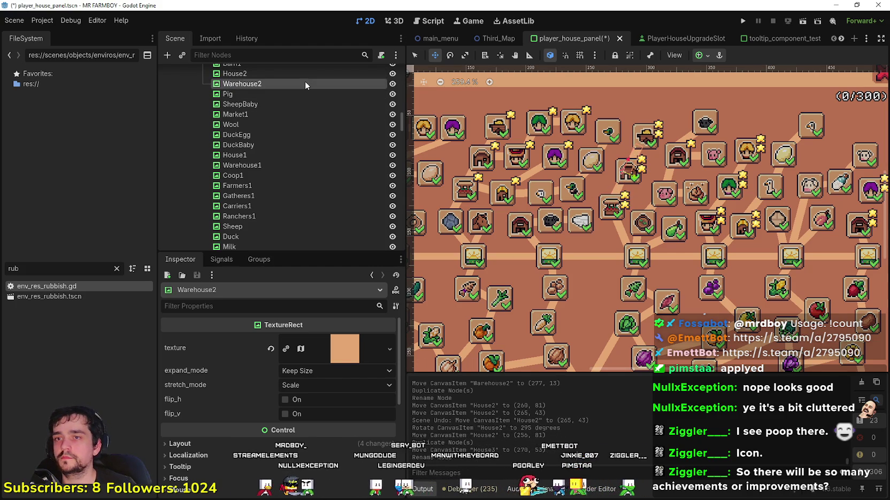
- Reposition the Warehouse2 line slightly and save the player_house_panel scene
scroll(633, 186, "up", 2)
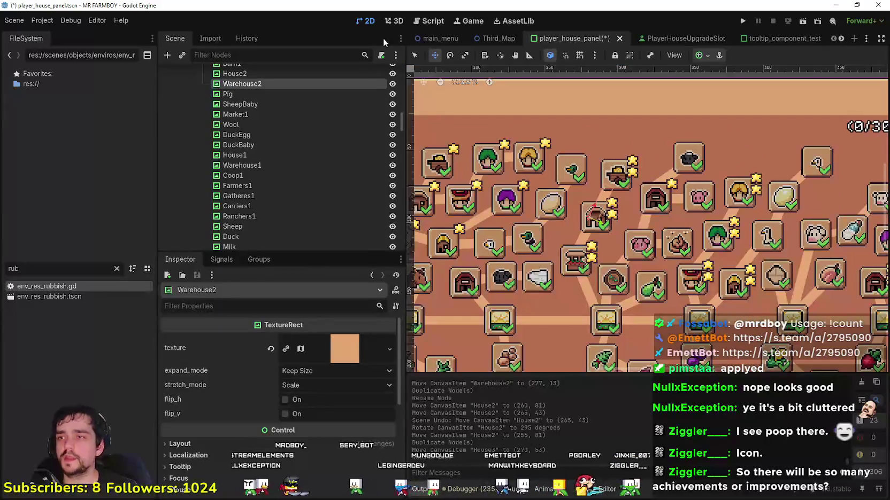
left_click(416, 55)
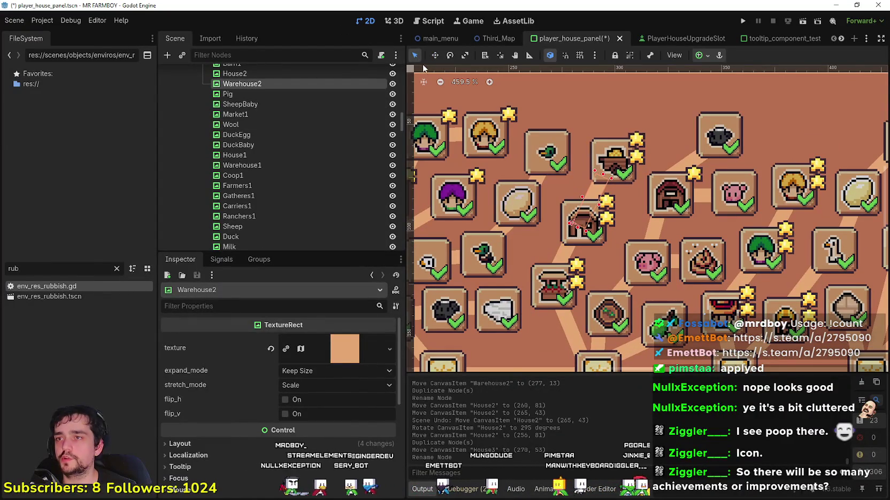
left_click_drag(596, 188, 596, 189)
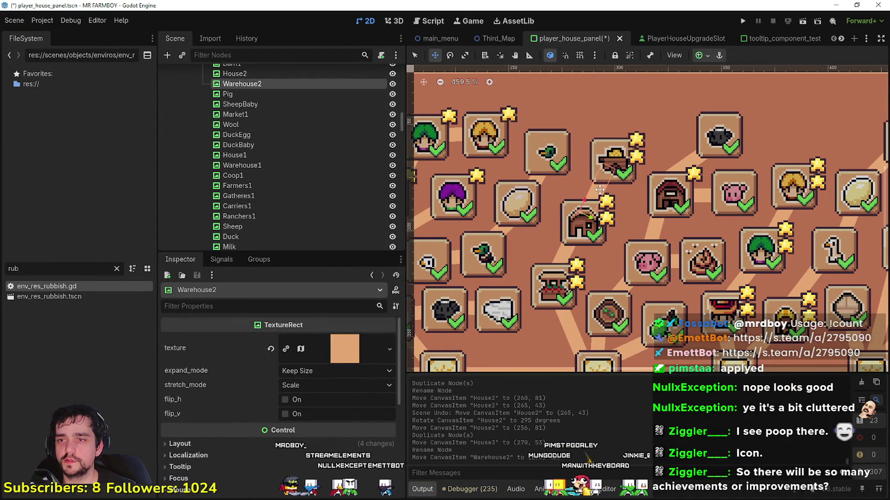
scroll(595, 190, "down", 3)
key("ctrl+s")
scroll(594, 190, "down", 10)
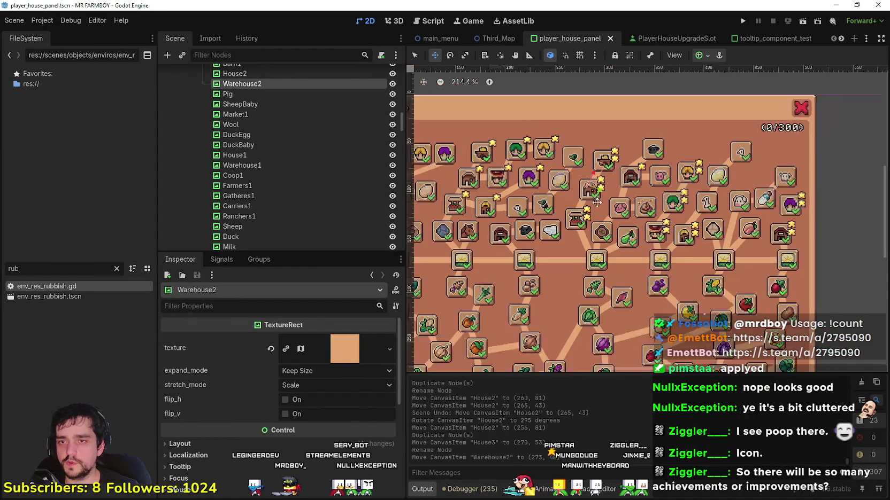
- Zoom in on the panel and move the Chicken icon to (77, 48)
scroll(614, 225, "up", 4)
scroll(639, 193, "down", 5)
scroll(640, 193, "up", 2)
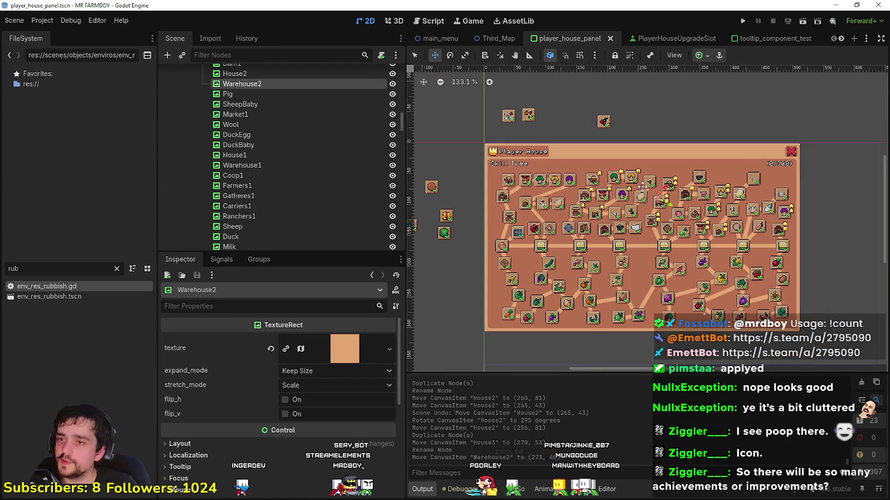
scroll(641, 184, "up", 3)
scroll(588, 161, "down", 1)
scroll(508, 118, "up", 1)
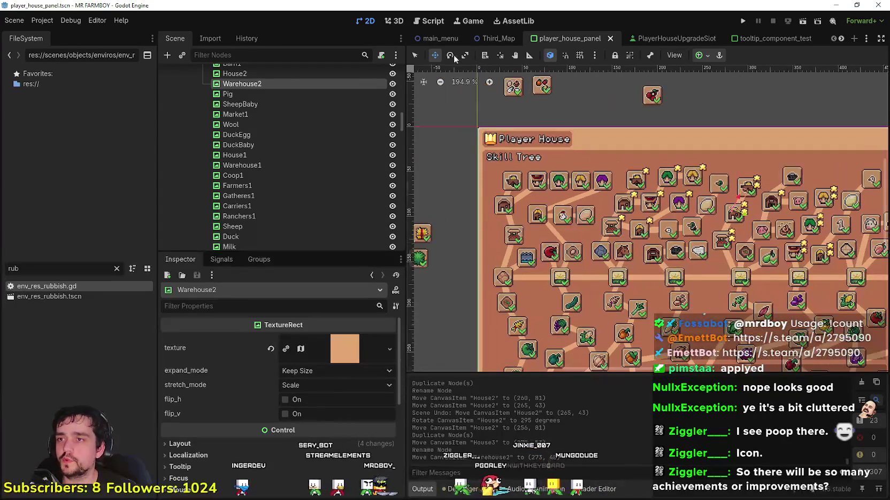
left_click(413, 56)
scroll(588, 224, "up", 5)
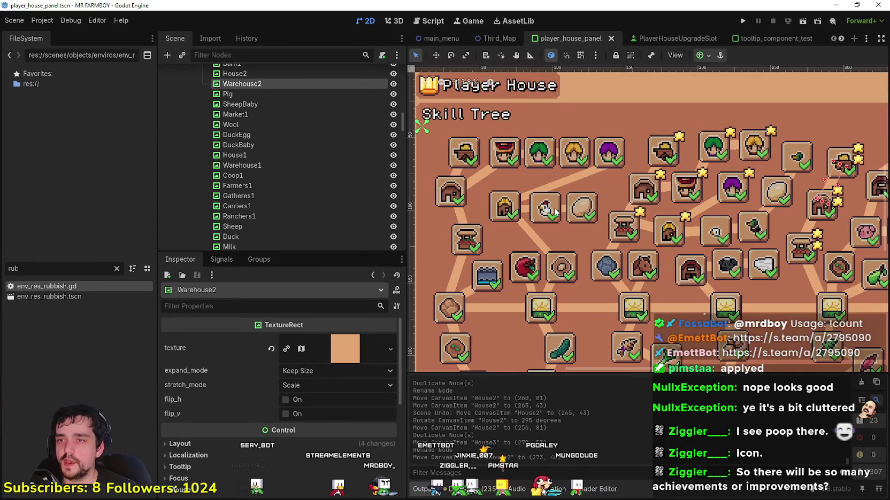
left_click(548, 209)
mouse_move(551, 210)
left_mouse_down()
mouse_move(557, 217)
mouse_move(599, 196)
mouse_move(547, 207)
left_mouse_up()
- Rotate ChickenLine to -87 degrees, nudge the ChickenEgg icon, and reselect Chicken
scroll(574, 246, "up", 4)
left_click(505, 191)
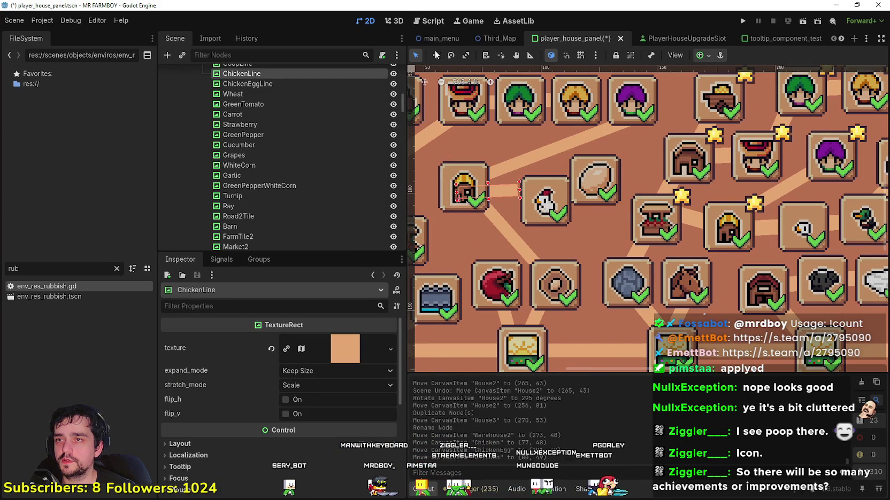
left_click_drag(517, 200, 517, 200)
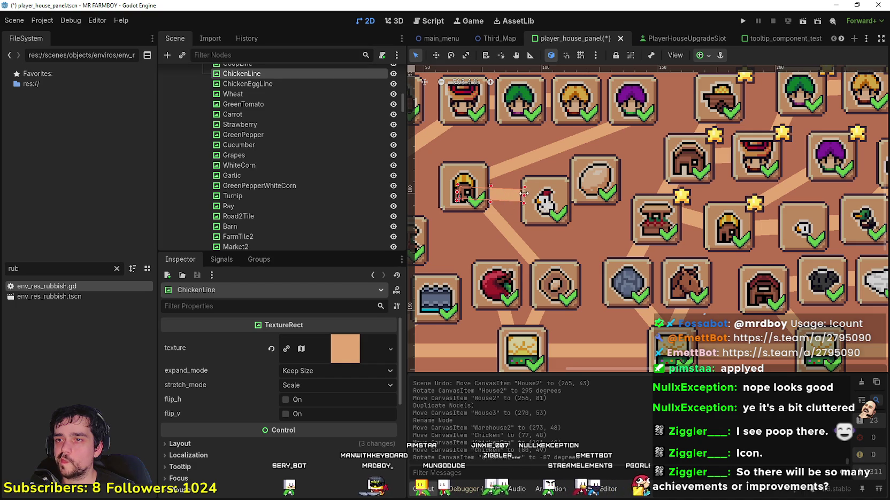
mouse_move(602, 180)
left_mouse_down()
mouse_move(614, 178)
mouse_move(600, 195)
left_mouse_up()
scroll(603, 241, "down", 2)
scroll(564, 224, "up", 1)
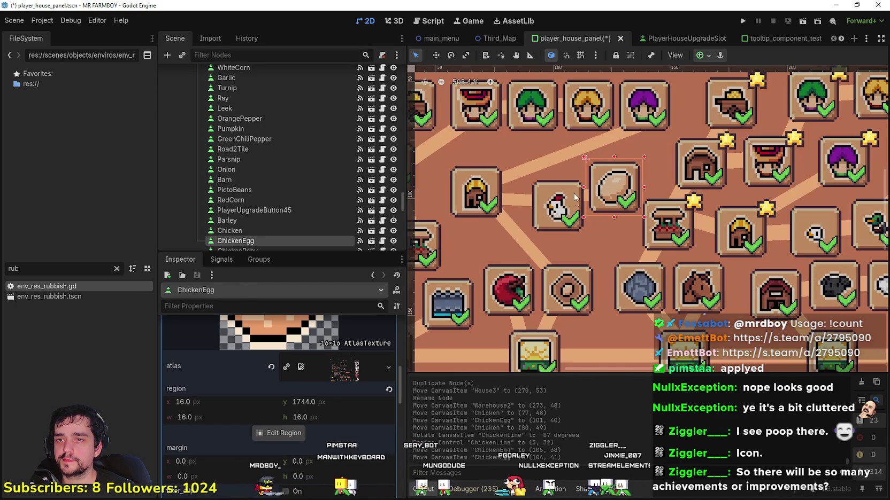
left_click(578, 201)
scroll(610, 230, "down", 6)
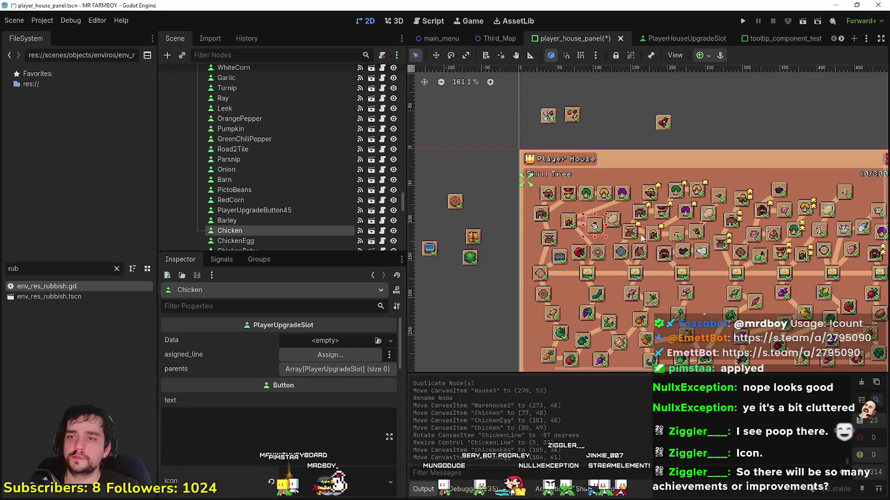
- Save the scene and select the cherry icon on the canvas
key("ctrl+s")
left_click(662, 123)
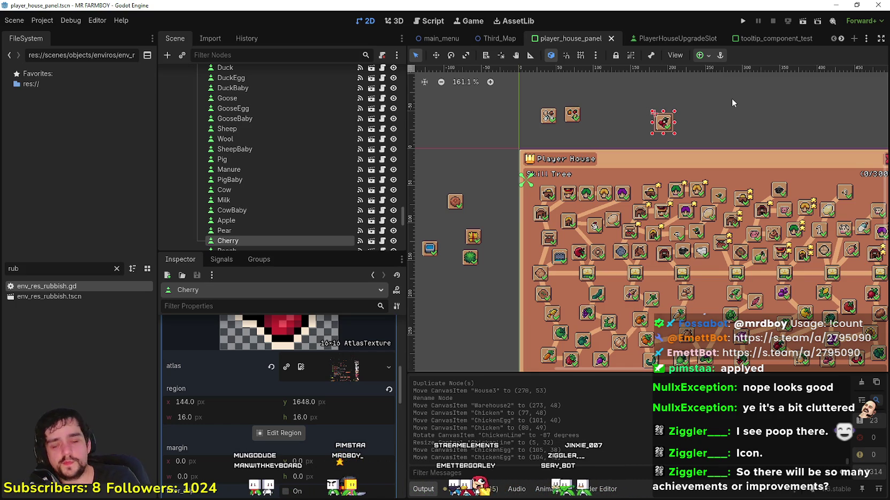
scroll(732, 98, "down", 4)
scroll(692, 247, "up", 3)
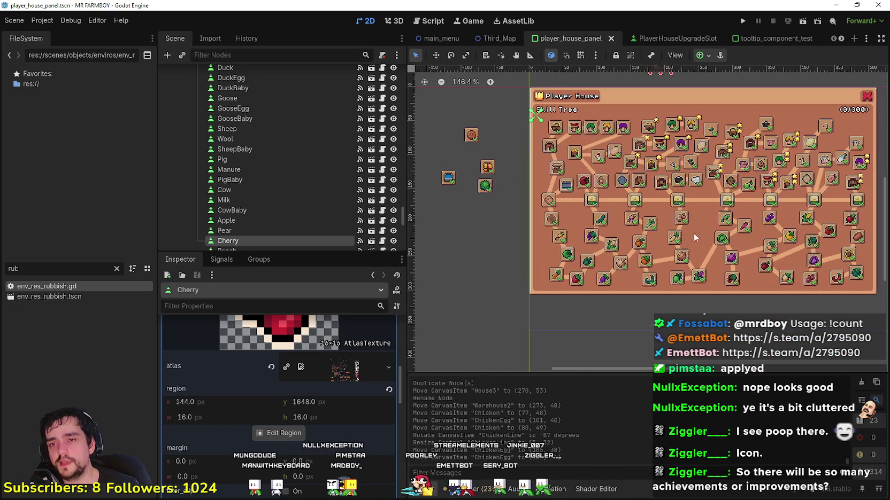
scroll(665, 245, "down", 1)
scroll(668, 244, "up", 4)
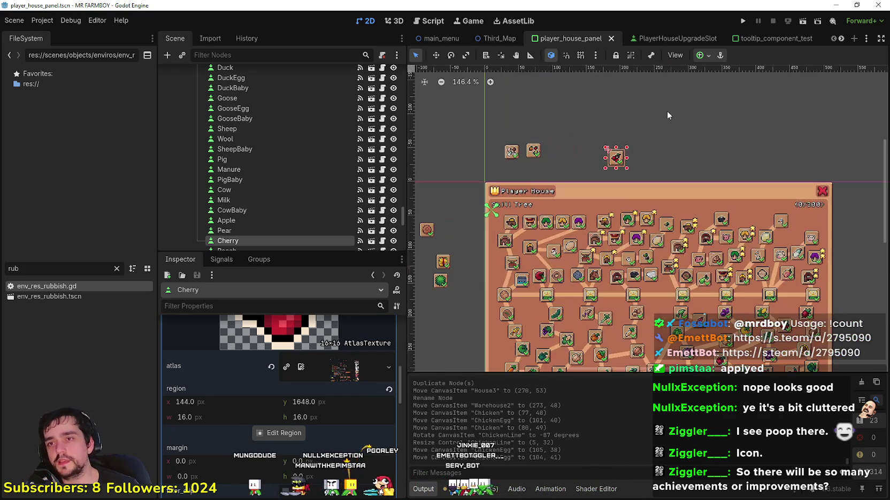
scroll(583, 181, "down", 1)
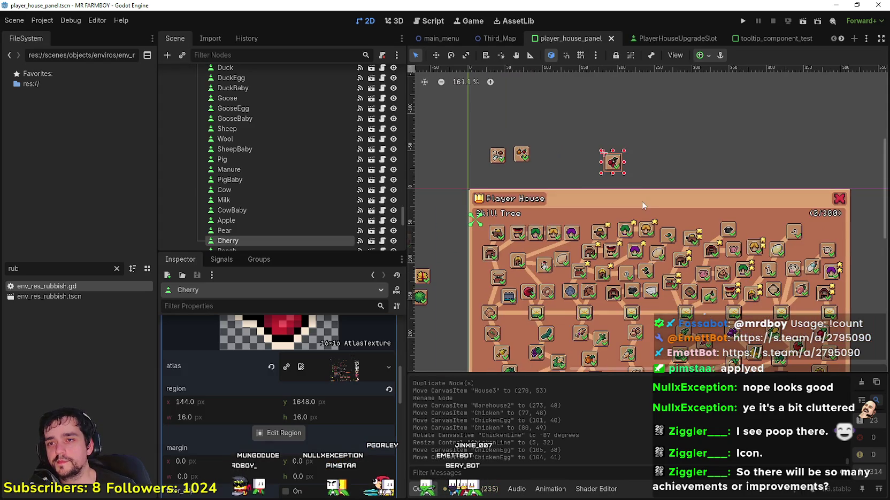
scroll(663, 138, "down", 3)
scroll(620, 285, "up", 1)
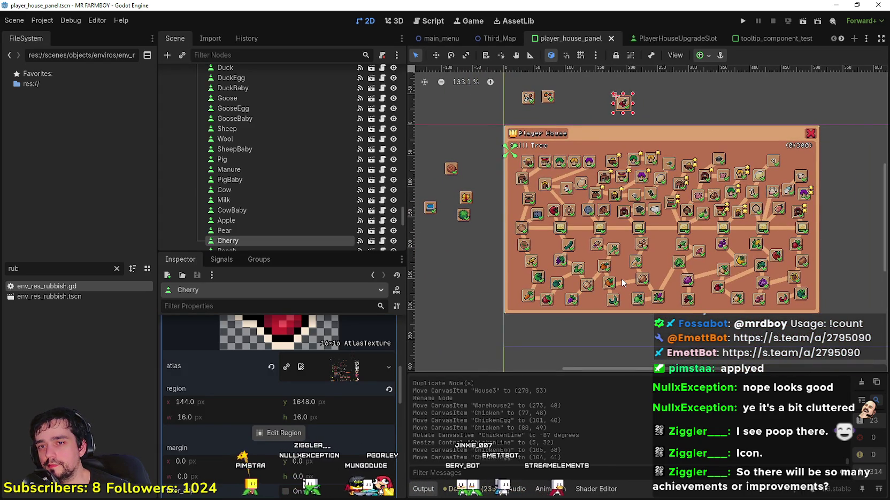
scroll(588, 273, "up", 1)
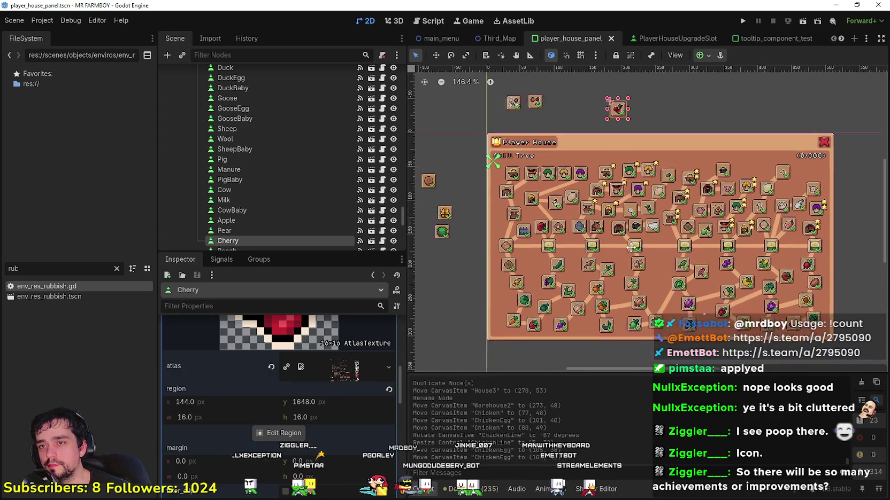
- Box-select and delete the two stray buttons above the Player House panel
left_click(474, 239)
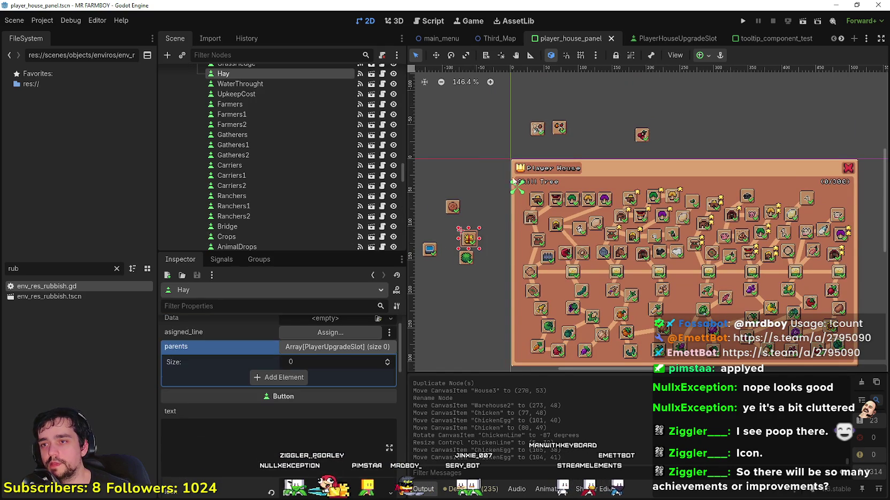
left_click_drag(612, 144, 665, 129)
scroll(622, 172, "down", 2)
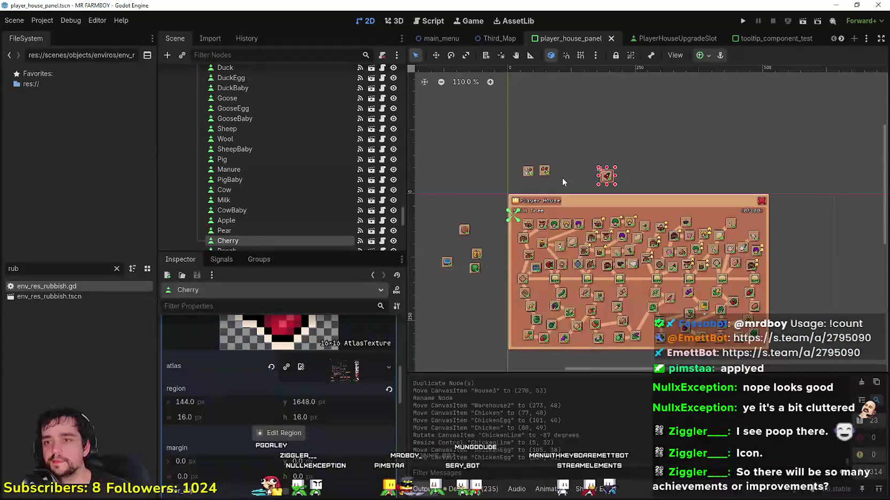
left_click(562, 175)
left_click_drag(556, 185, 496, 160)
key("Delete")
key("Return")
- Move the cherry icon up and right to x 252 above the panel
scroll(588, 176, "up", 4)
scroll(647, 198, "down", 3)
left_click(623, 183)
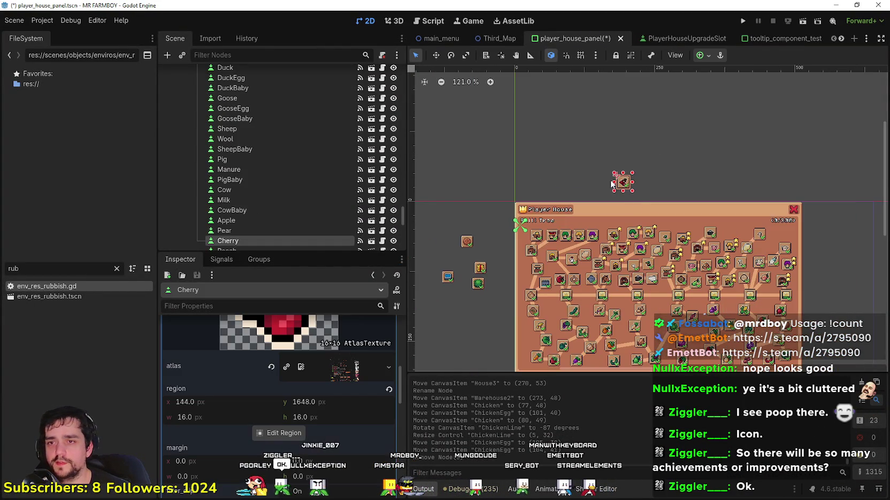
left_click_drag(632, 182, 675, 164)
scroll(672, 179, "up", 5)
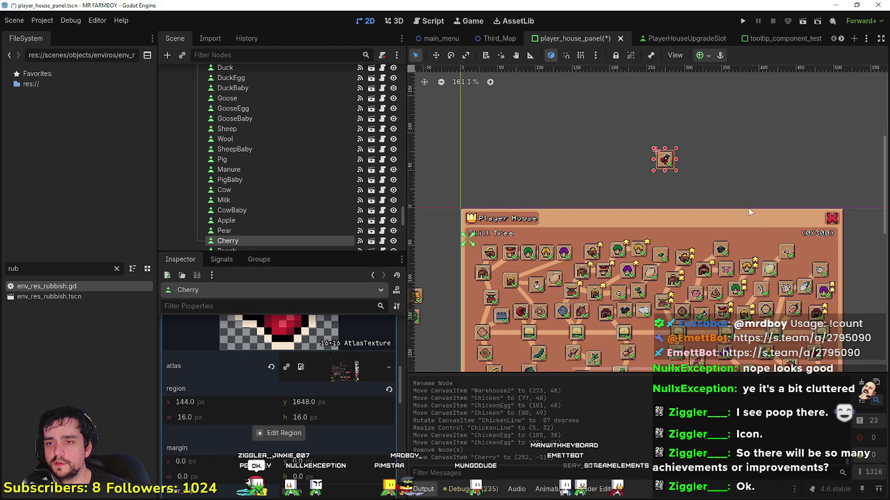
- Move the Cherry sprite down and left to (189, -95) in the skill-tree panel
scroll(690, 128, "down", 3)
left_click_drag(659, 90, 609, 109)
scroll(728, 99, "up", 1)
scroll(795, 185, "up", 2)
scroll(796, 185, "left", 3)
scroll(828, 168, "left", 1)
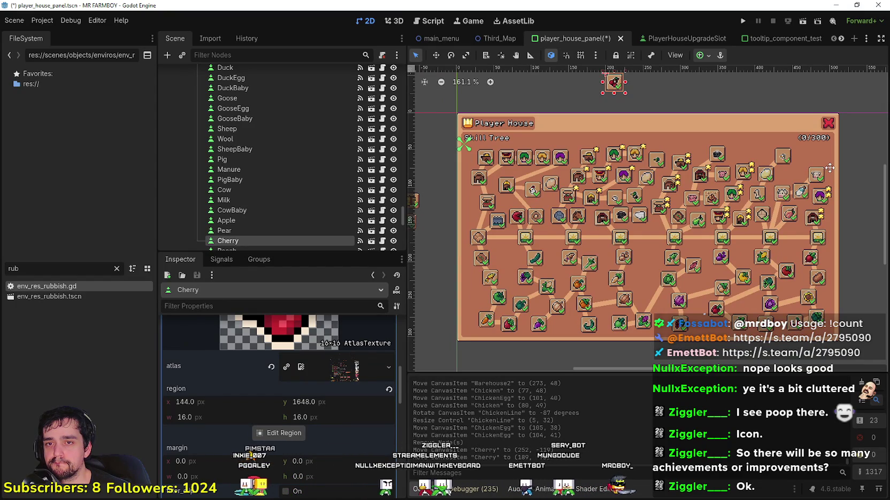
scroll(615, 225, "up", 4)
scroll(615, 224, "down", 4)
scroll(653, 218, "up", 3)
scroll(623, 288, "down", 1)
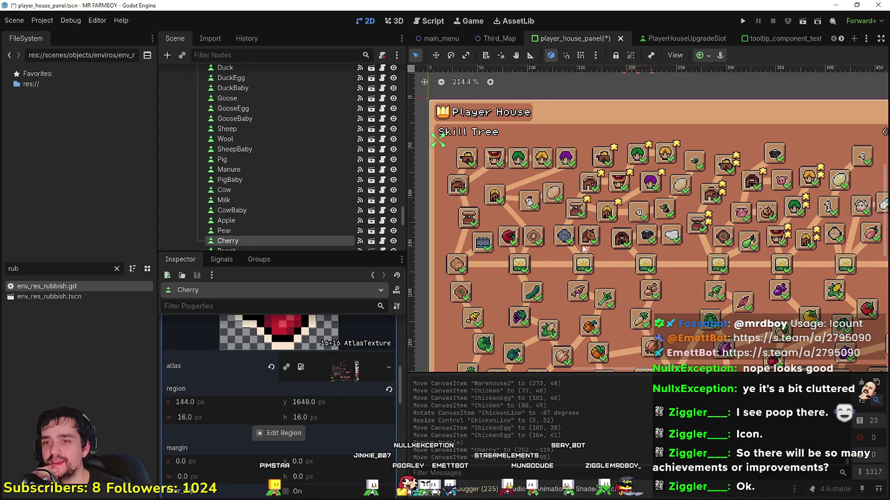
scroll(584, 236, "down", 1)
scroll(639, 244, "down", 3)
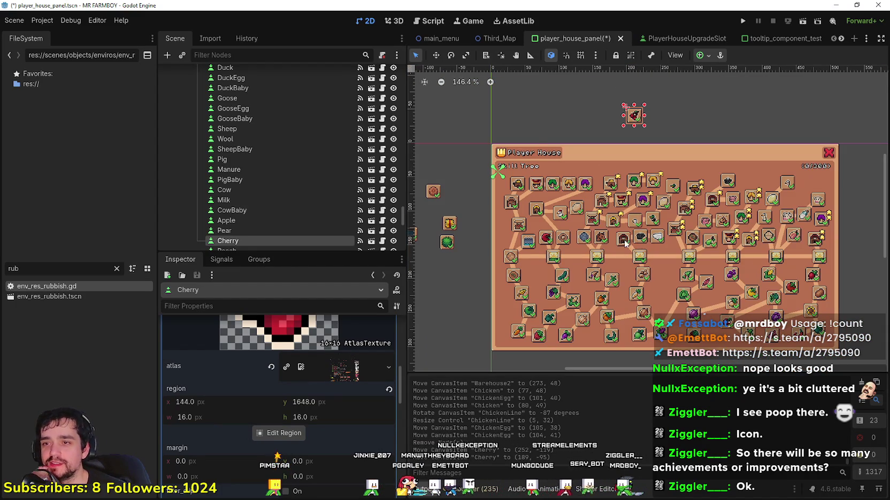
scroll(618, 245, "up", 3)
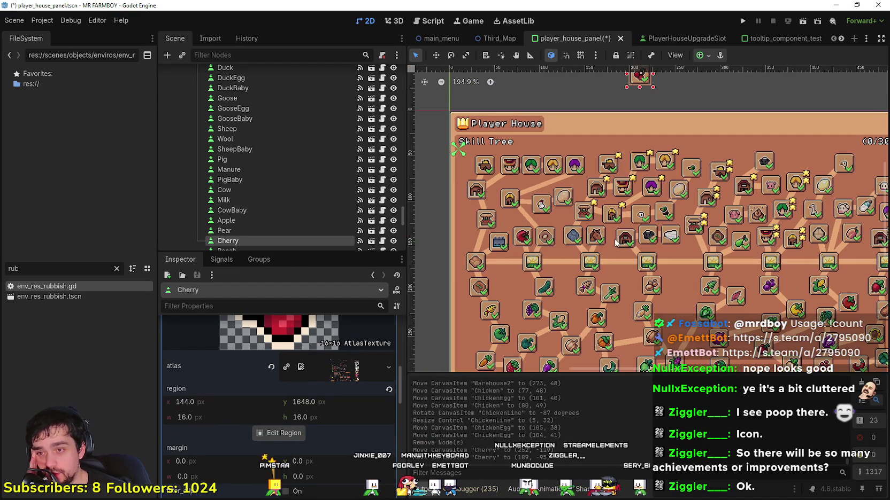
scroll(596, 229, "up", 2)
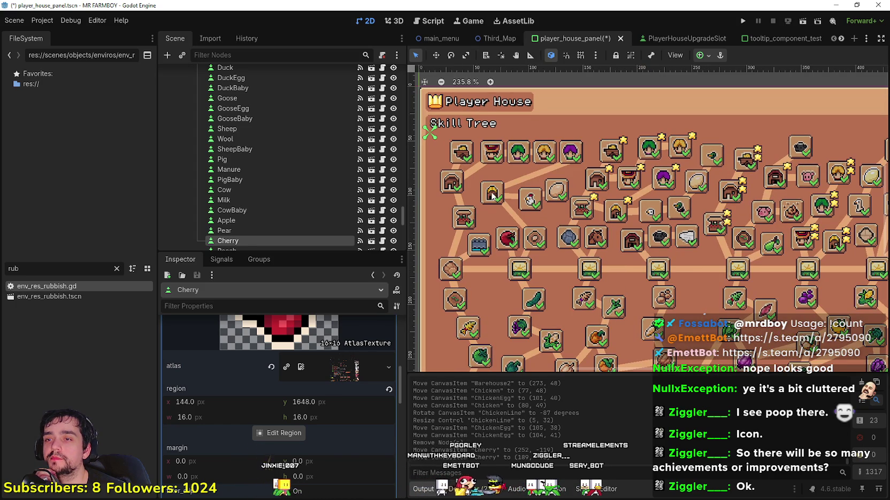
- Nudge the Coop slot a few pixels down to (48, 46)
left_click(494, 203)
left_click_drag(493, 193, 496, 196)
scroll(497, 197, "down", 3)
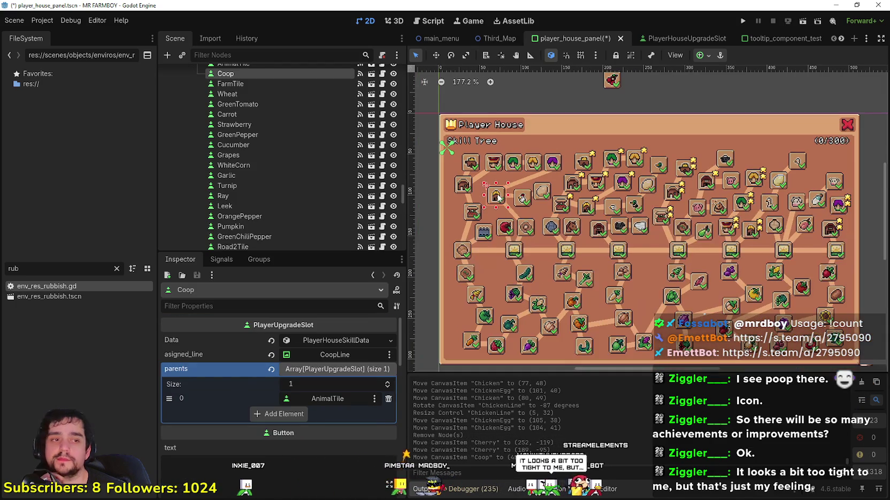
scroll(593, 210, "down", 2)
scroll(593, 210, "right", 2)
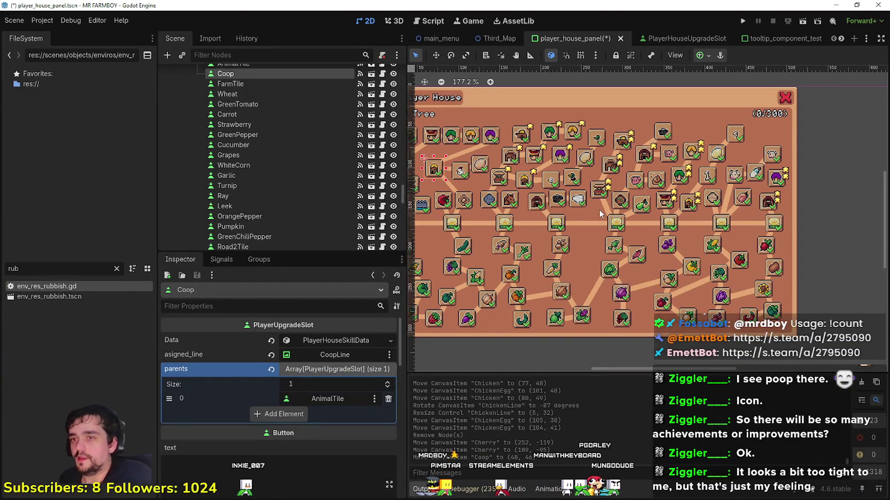
scroll(554, 163, "up", 4)
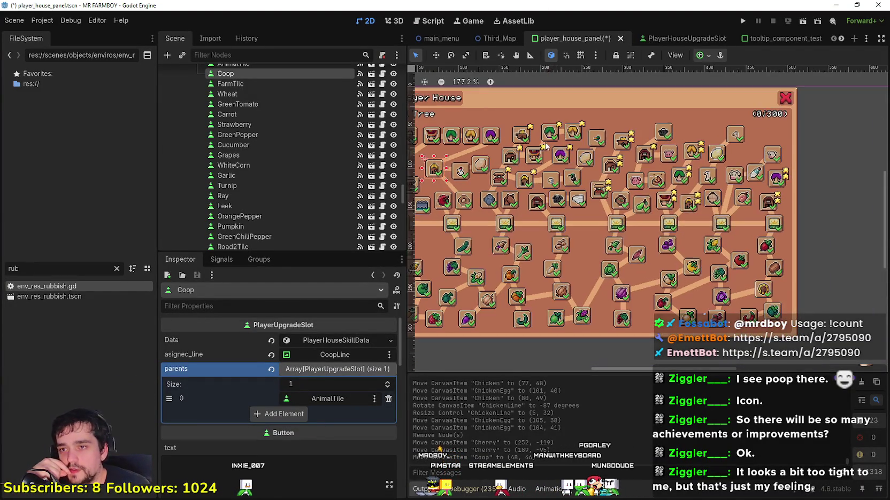
scroll(553, 164, "up", 6)
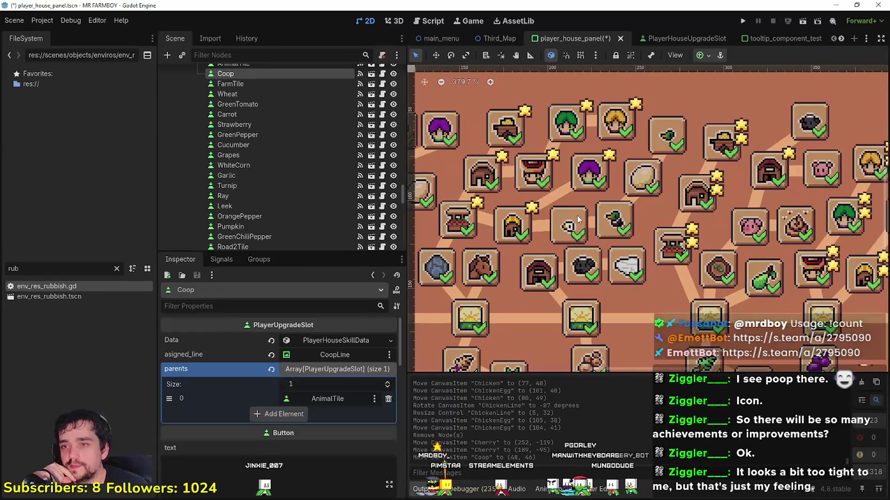
- Nudge the ChickenBaby tile up a few pixels
left_click(578, 219)
left_click_drag(579, 219, 579, 218)
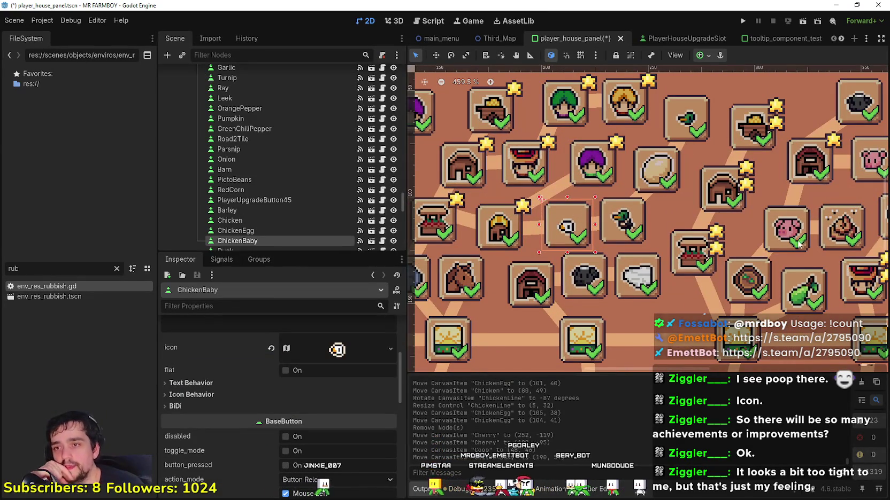
scroll(668, 272, "down", 5)
scroll(636, 243, "up", 2)
- Select the Duck tile and pan the viewport to show more of the tree
left_click(636, 244)
scroll(641, 252, "down", 4)
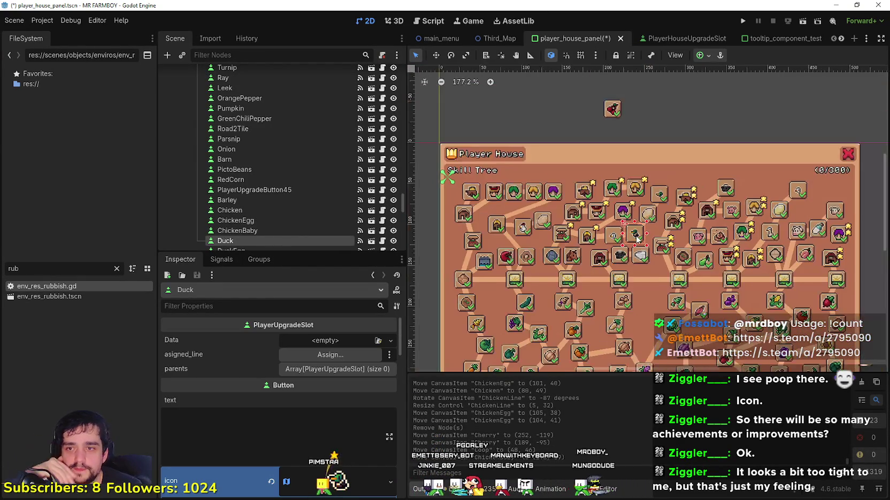
left_click_drag(648, 262, 637, 222)
scroll(637, 220, "down", 1)
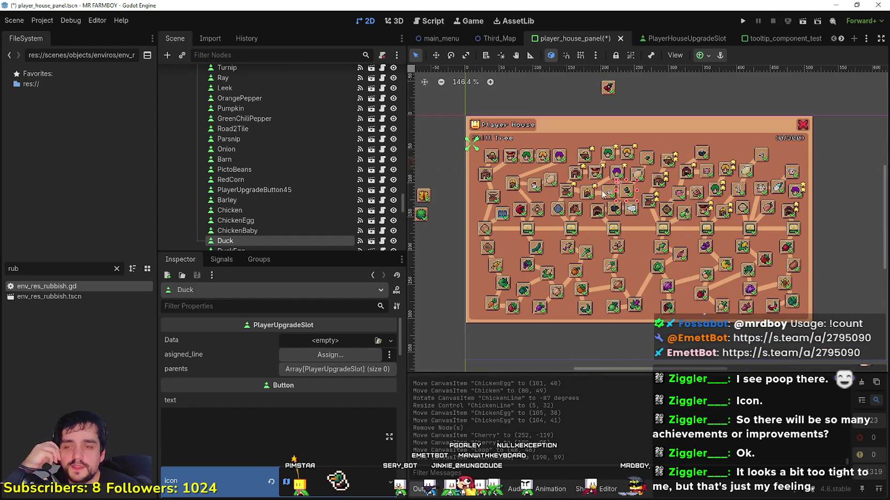
scroll(722, 203, "up", 2)
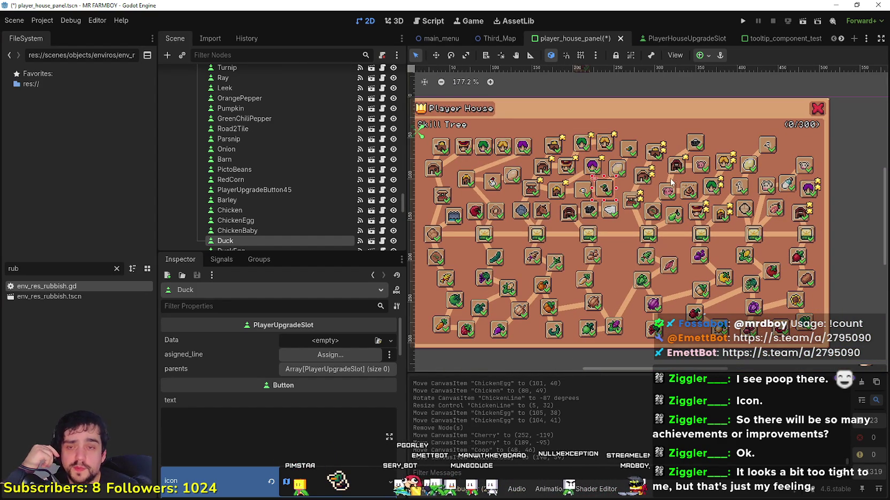
scroll(674, 172, "down", 3)
scroll(666, 181, "up", 2)
key("ctrl+s")
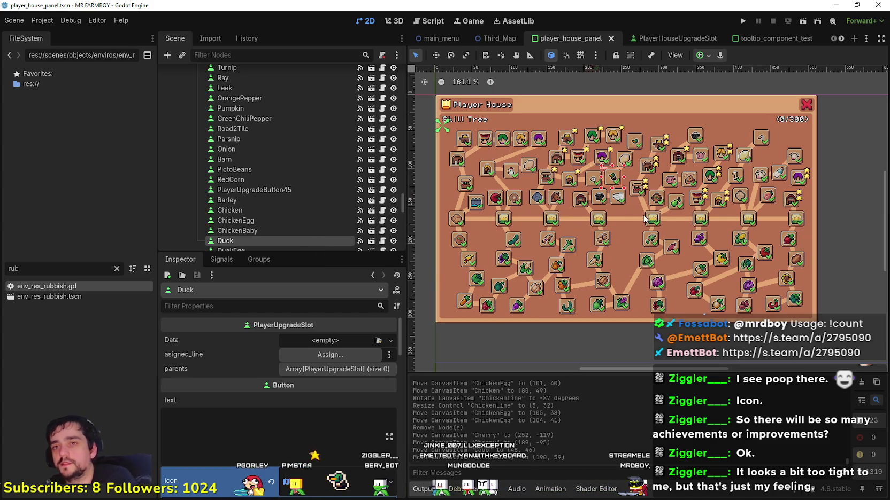
scroll(644, 218, "up", 3)
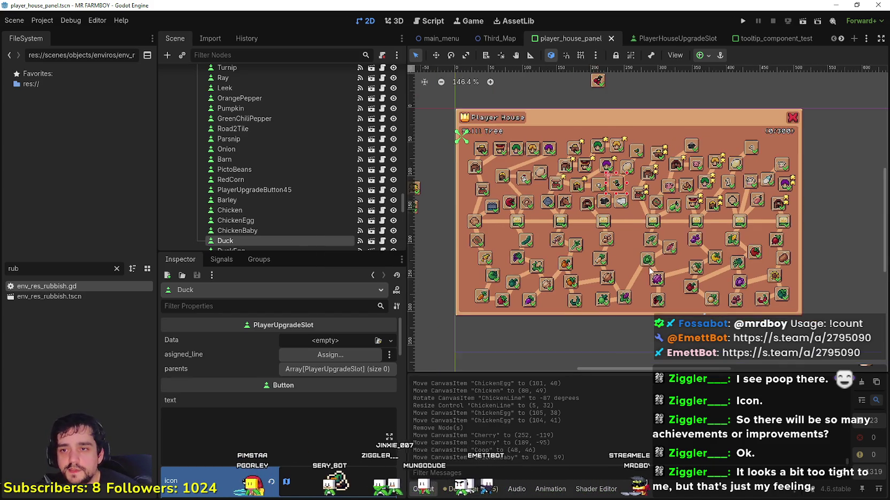
left_click(632, 212)
scroll(633, 212, "down", 3)
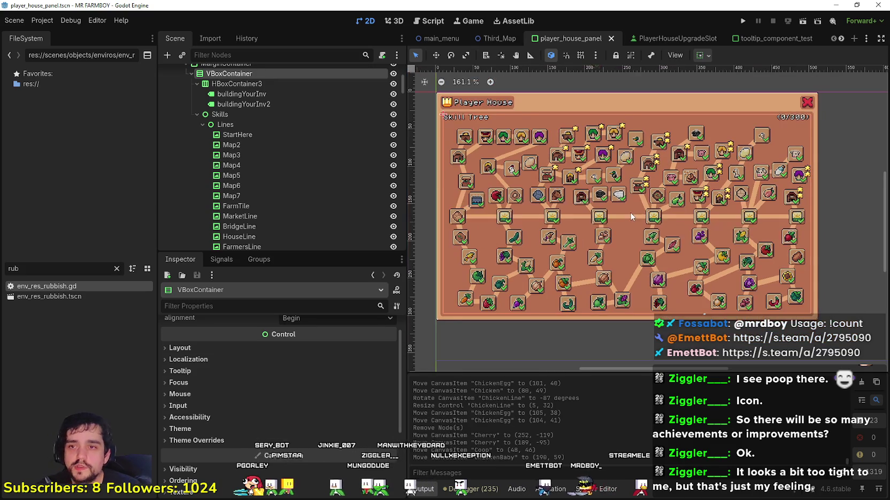
scroll(632, 211, "down", 2)
left_click(818, 239)
scroll(807, 228, "up", 8)
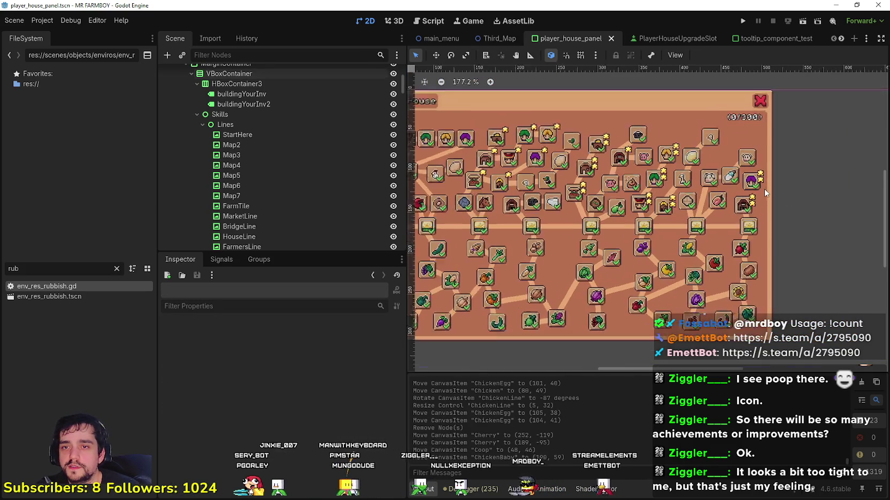
scroll(795, 205, "down", 6)
scroll(809, 220, "down", 1)
scroll(589, 88, "up", 1)
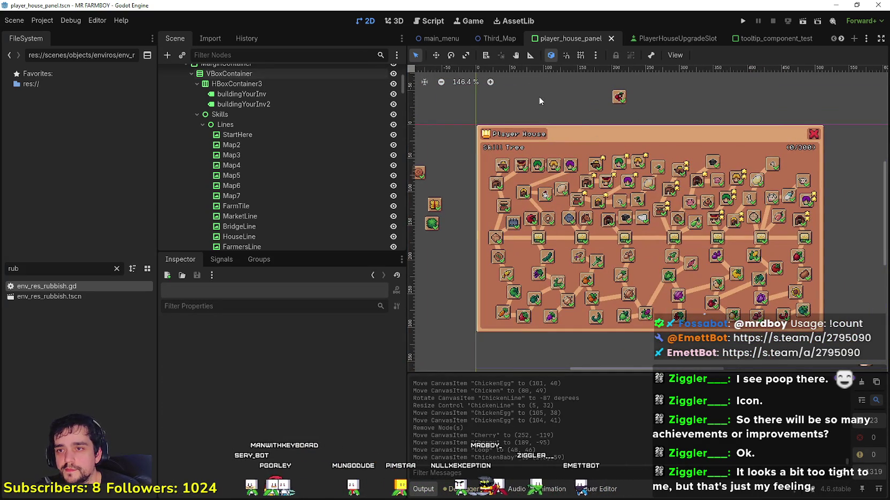
left_click_drag(622, 101, 624, 112)
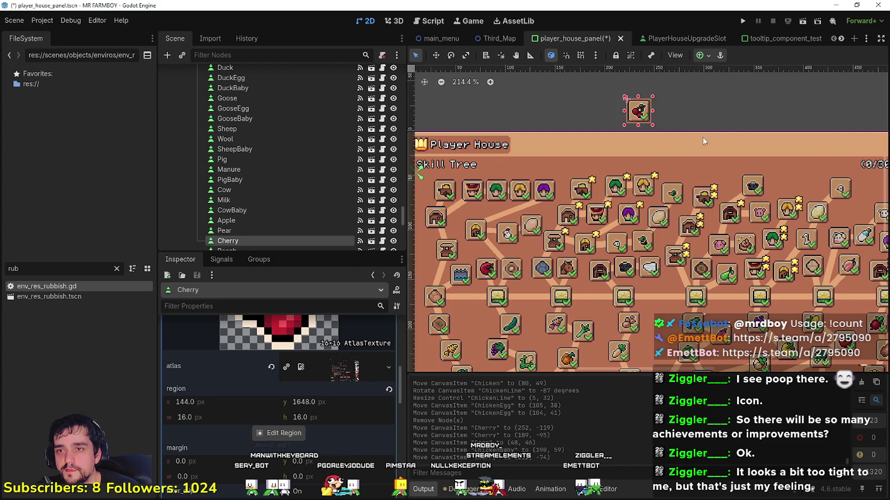
scroll(791, 342, "down", 1)
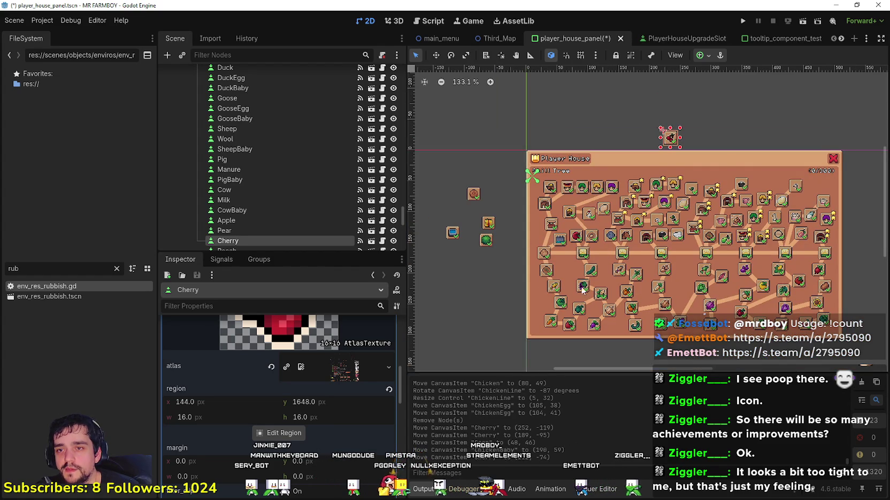
scroll(489, 256, "up", 2)
scroll(816, 260, "down", 1)
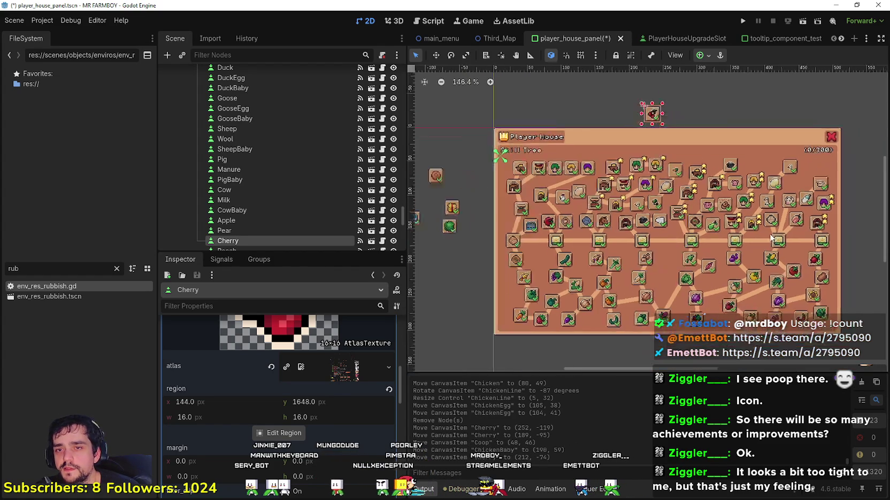
scroll(695, 246, "up", 2)
scroll(572, 232, "down", 1)
scroll(572, 232, "down", 3)
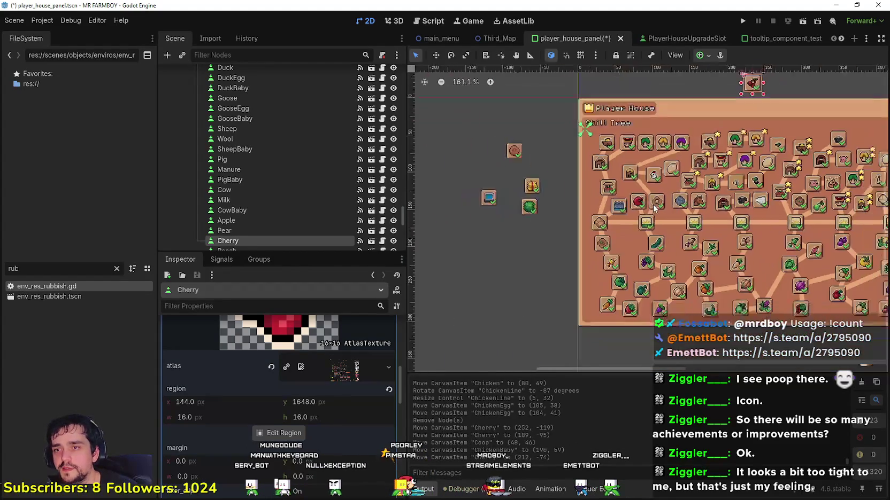
scroll(676, 121, "up", 2)
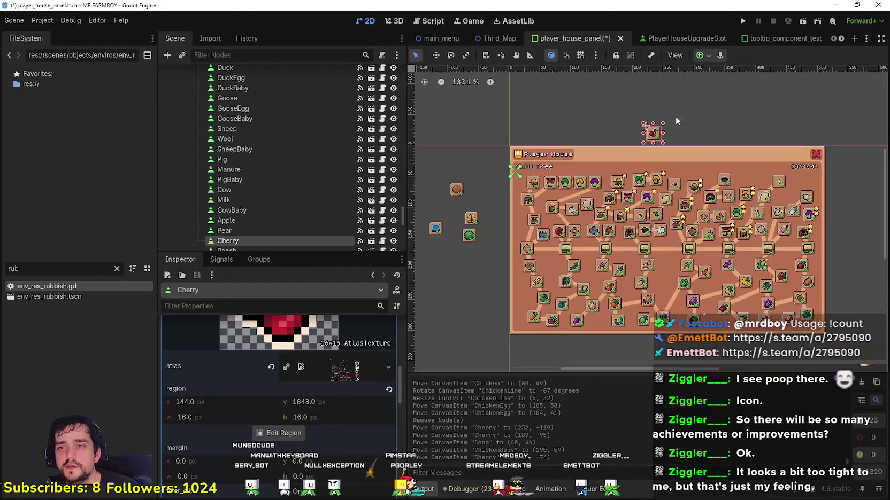
- Save and launch a test run, start the MR FARMBOY update in Steam, then return to Godot
left_click(744, 21)
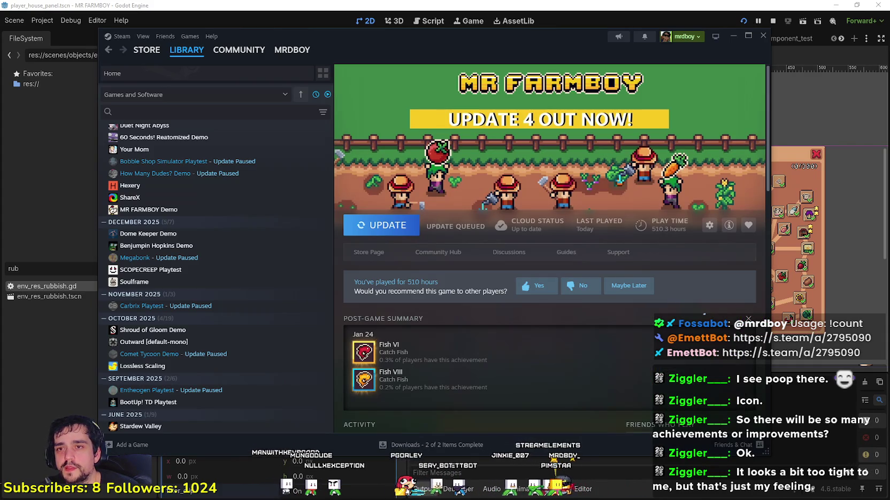
scroll(245, 248, "up", 3)
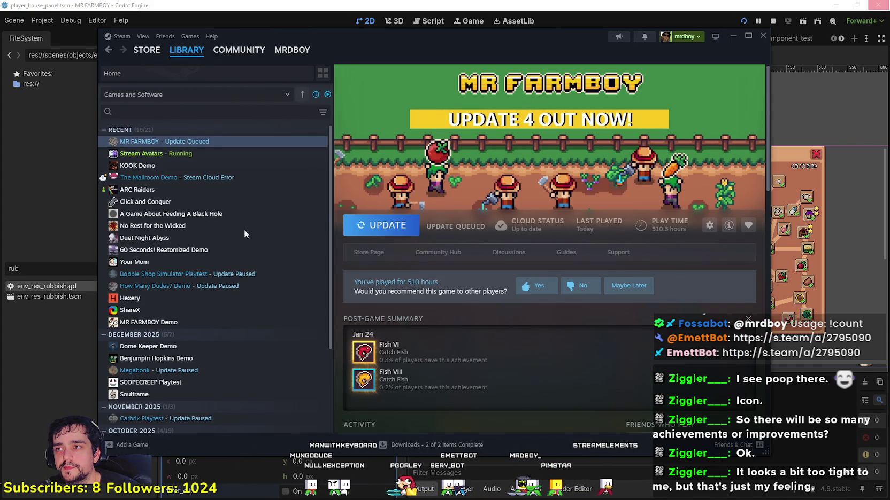
left_click(380, 226)
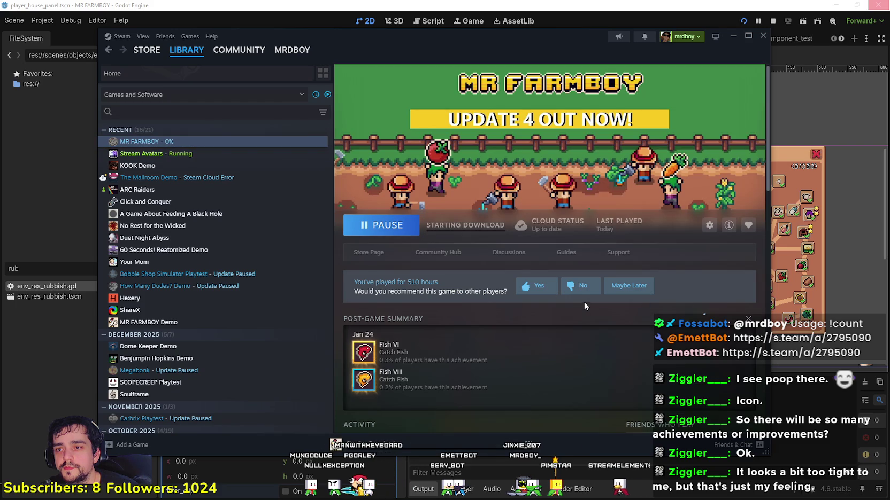
left_click(622, 6)
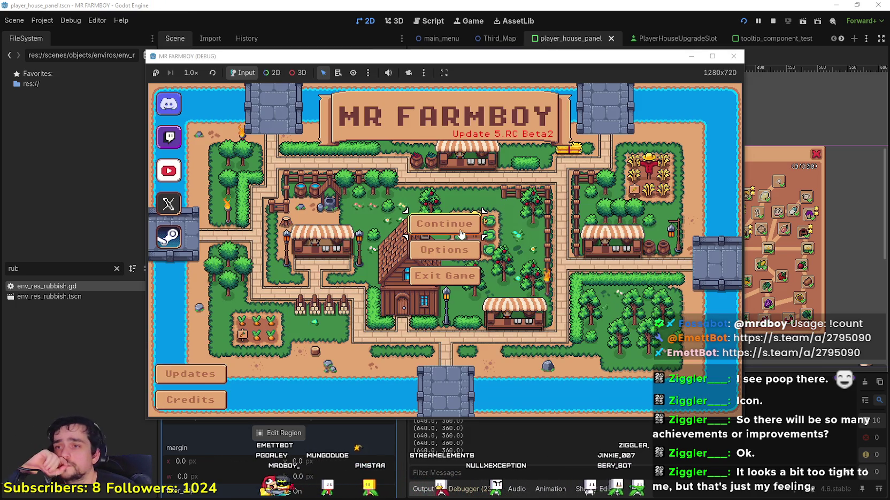
- Create a new save in an empty slot, dismiss the intro, maximize the game, and open Player House
left_click(454, 223)
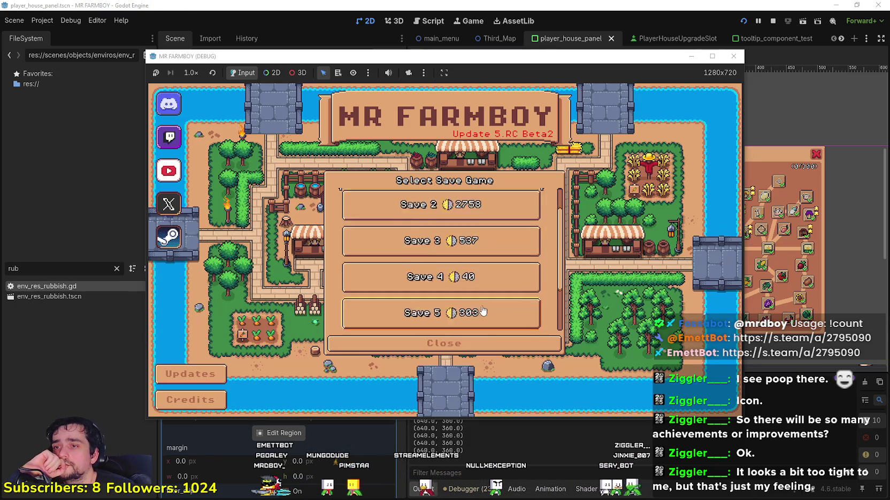
left_click(495, 278)
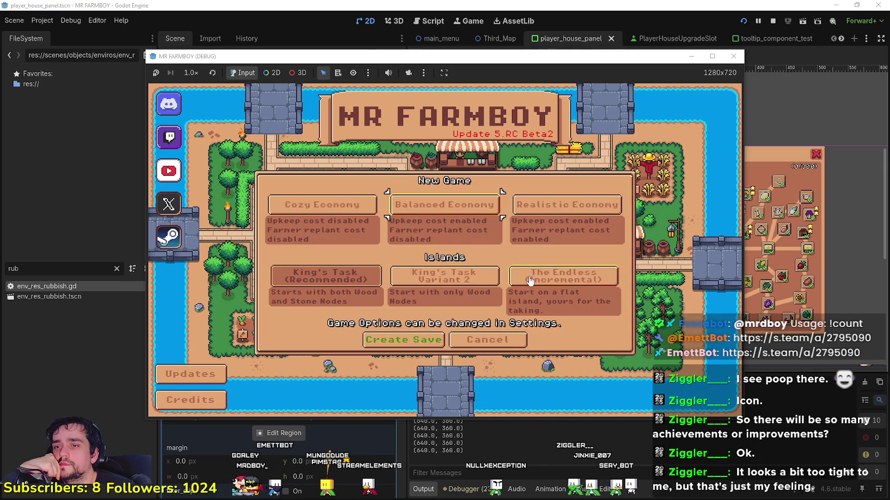
left_click(402, 348)
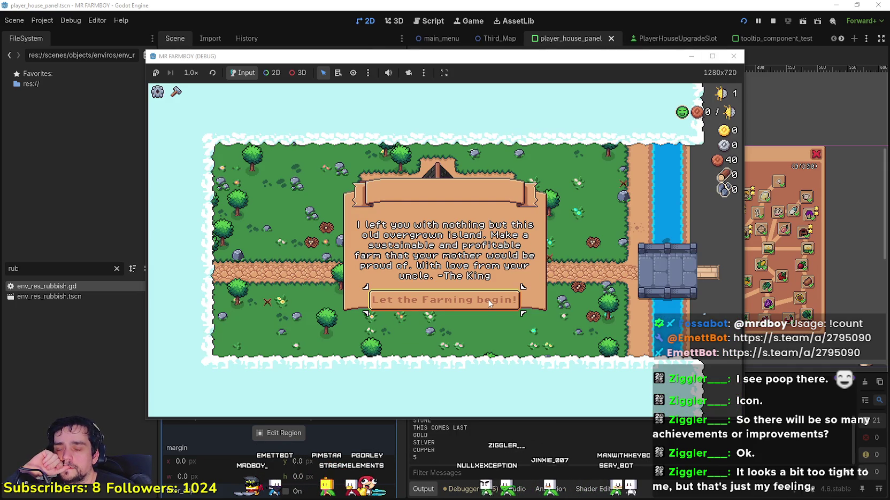
left_click(488, 304)
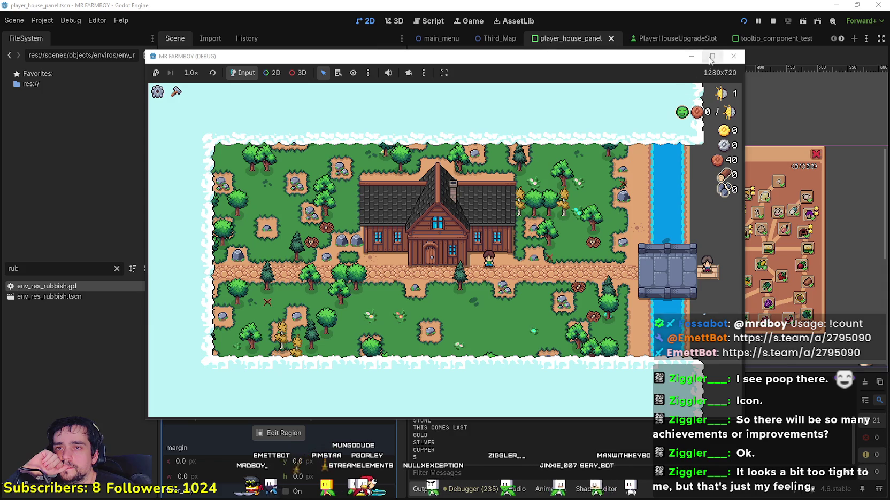
left_click(711, 56)
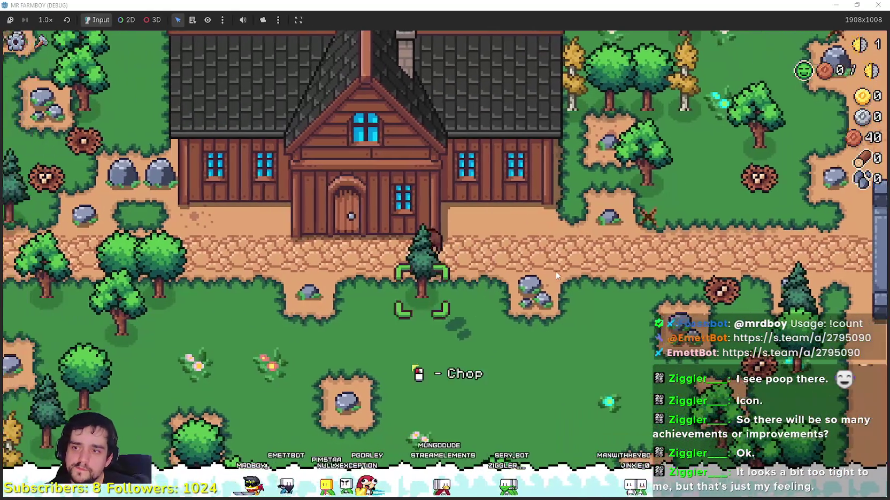
left_click(501, 249)
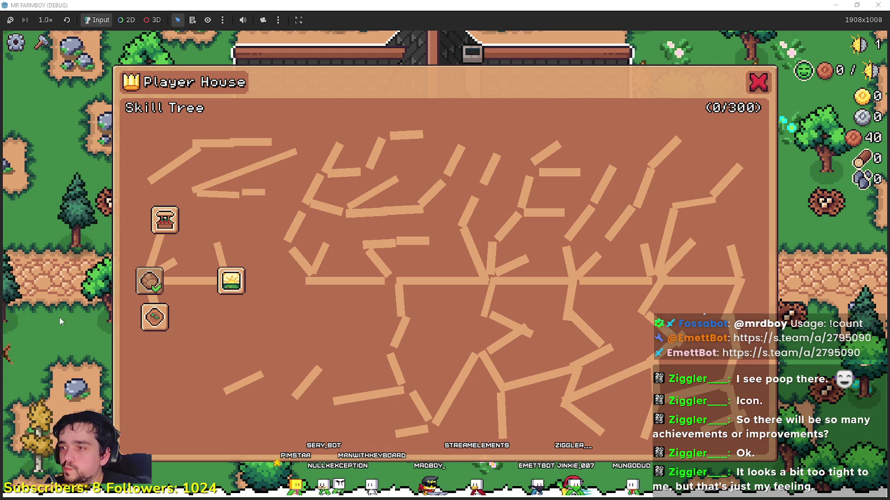
- Review the Player House skill tree at 0/300 points, then restore the game window from full screen
mouse_move(148, 324)
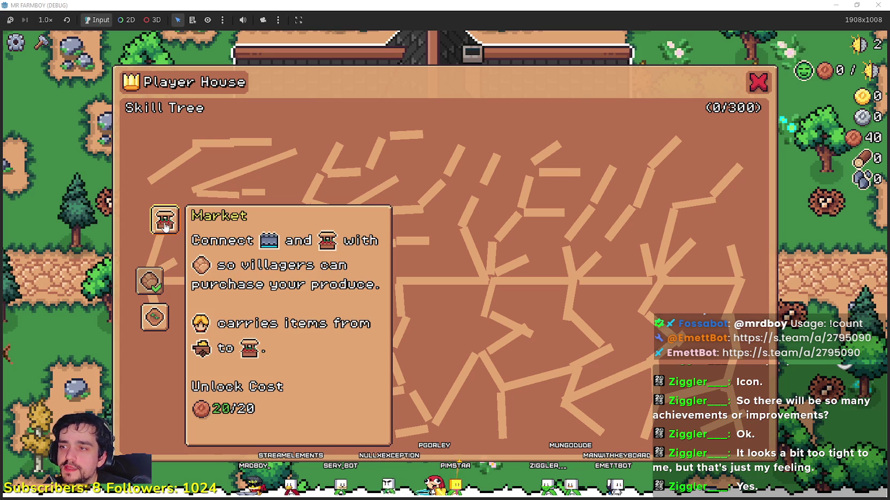
double_click(492, 4)
- Stop the game test run with F8 and zoom around the player_house_panel scene
key("F8")
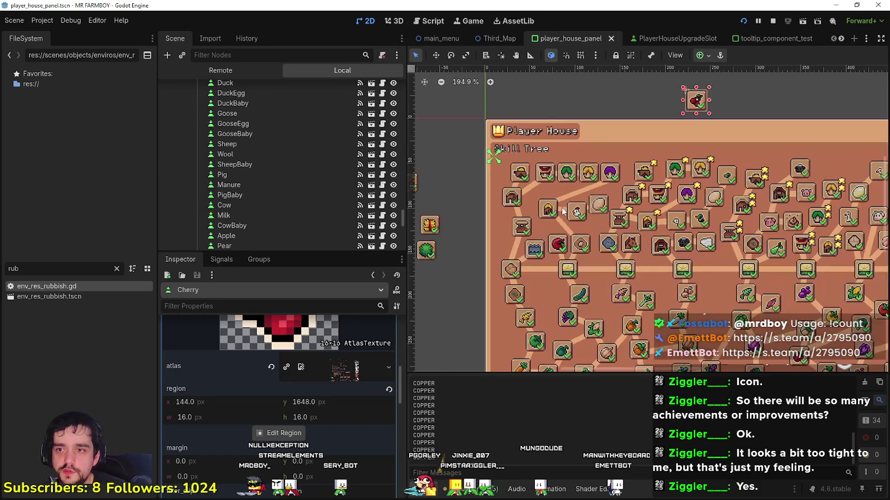
scroll(560, 199, "down", 1)
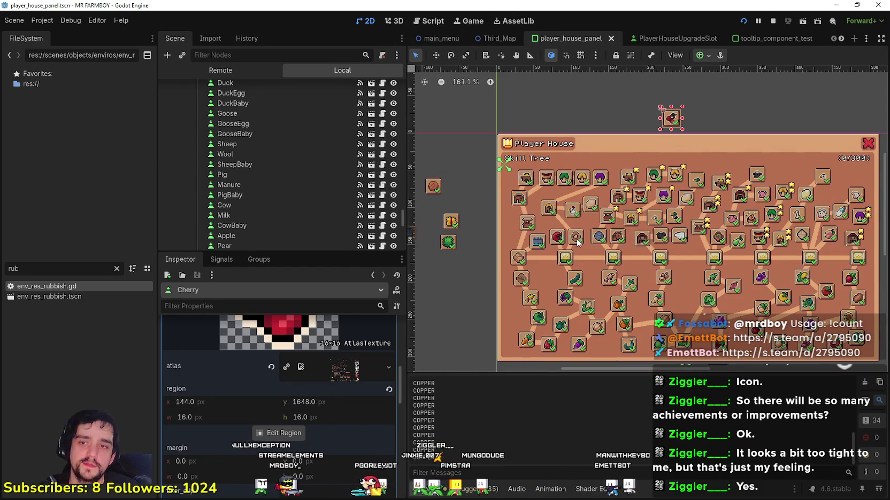
scroll(593, 227, "up", 2)
scroll(594, 227, "down", 2)
scroll(527, 237, "up", 2)
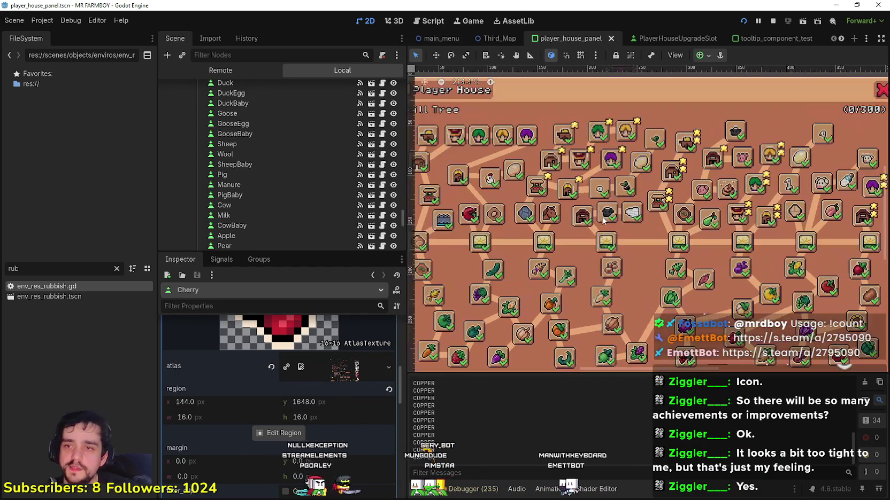
scroll(521, 170, "left", 2)
scroll(525, 220, "down", 1)
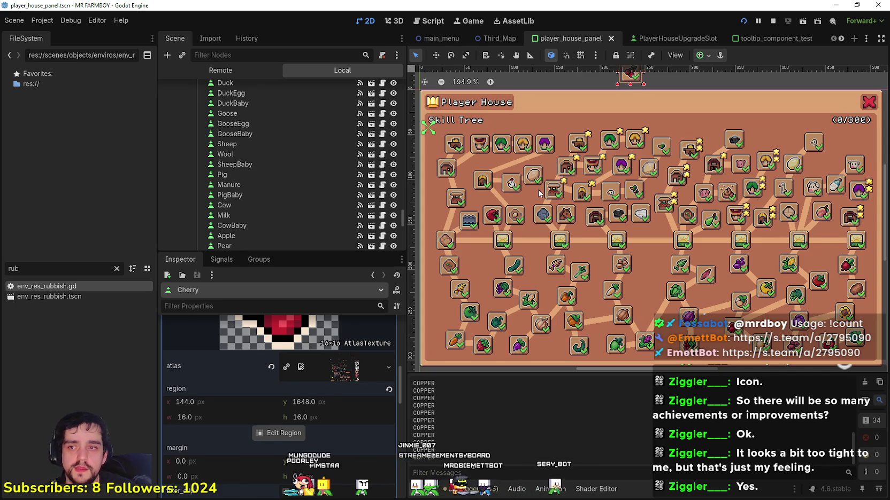
scroll(545, 311, "down", 4)
scroll(569, 242, "left", 3)
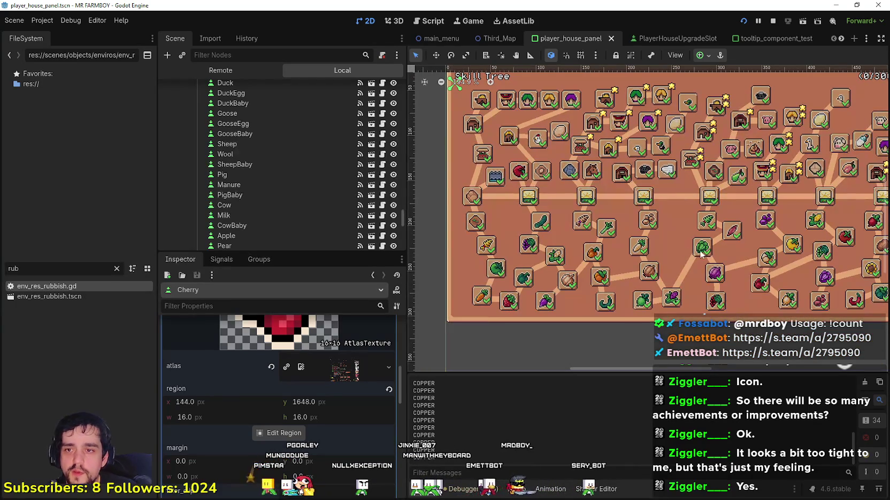
scroll(687, 253, "right", 5)
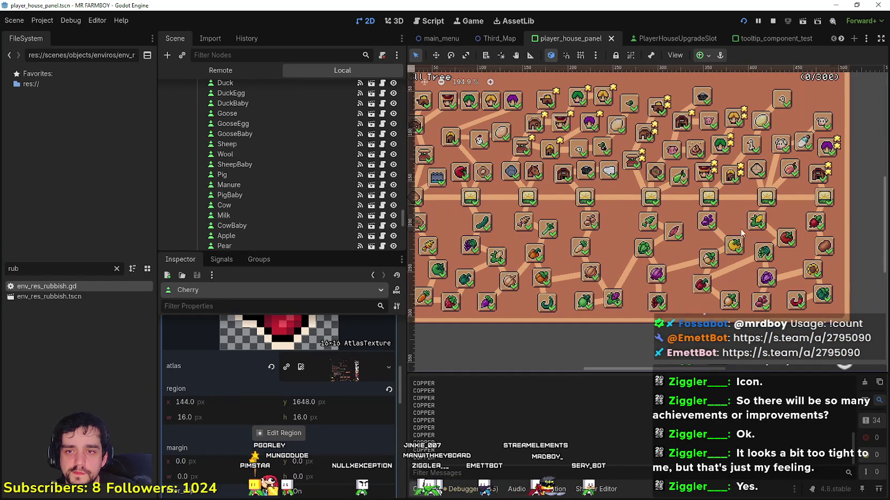
scroll(683, 255, "up", 1)
- Finish inspecting the panel layout in the viewport and save the scene with Ctrl+S
scroll(678, 250, "down", 1)
scroll(678, 250, "down", 1)
scroll(600, 280, "up", 1)
scroll(614, 278, "up", 6)
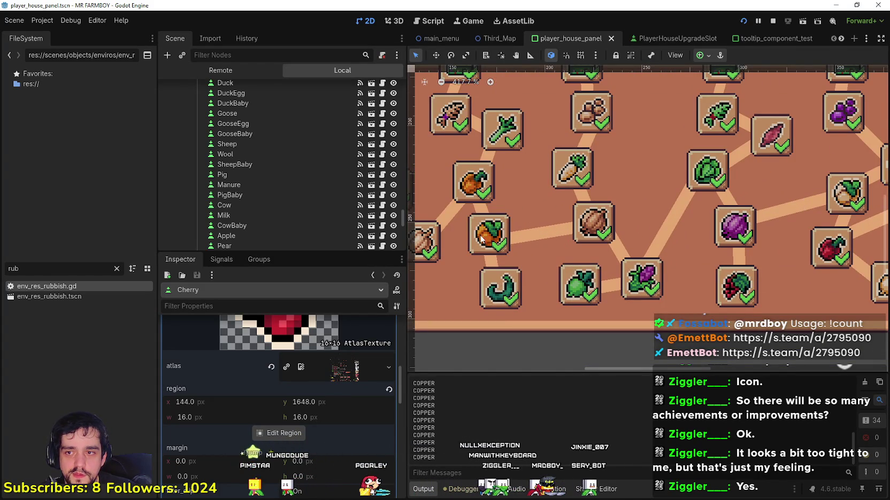
scroll(519, 242, "down", 2)
scroll(648, 211, "down", 4)
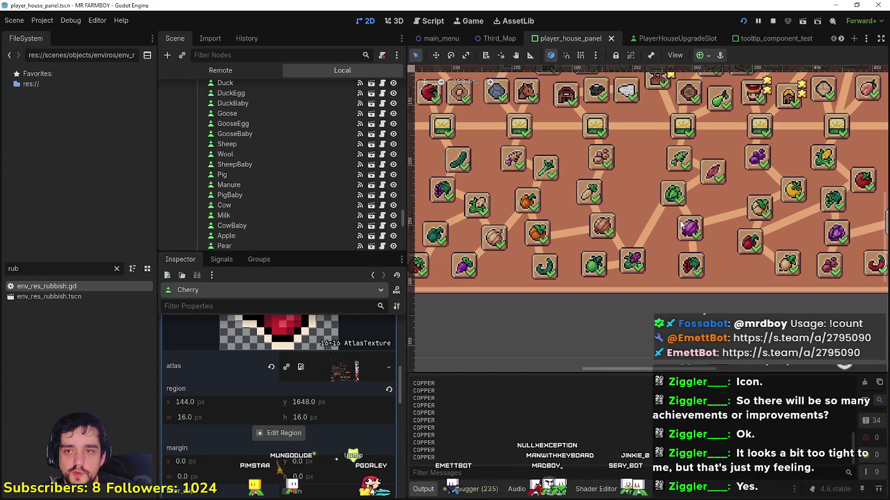
scroll(492, 203, "down", 2)
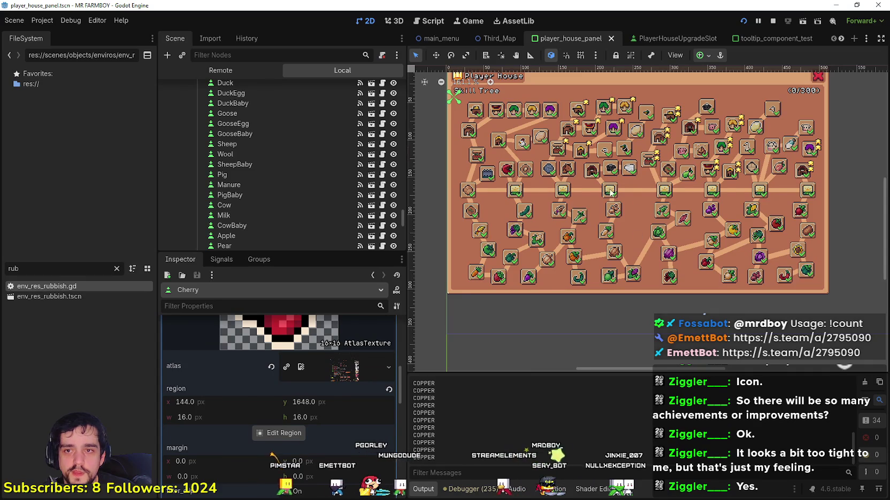
scroll(612, 197, "down", 1)
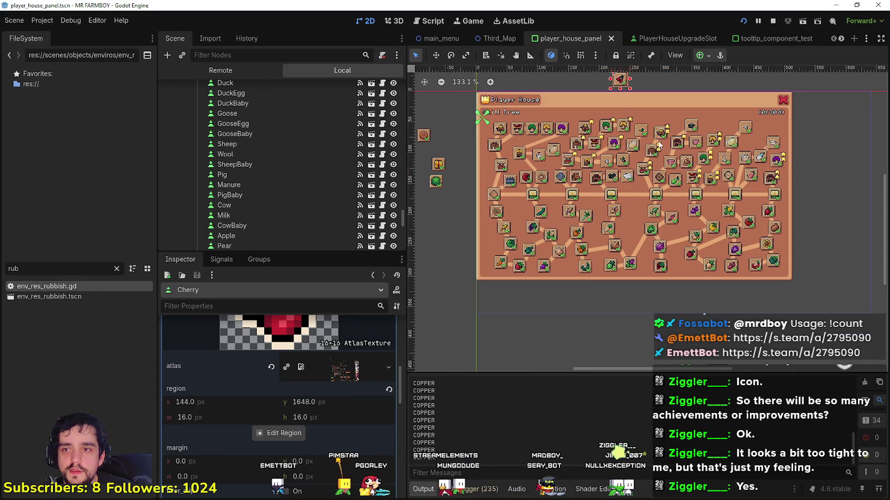
scroll(756, 154, "up", 1)
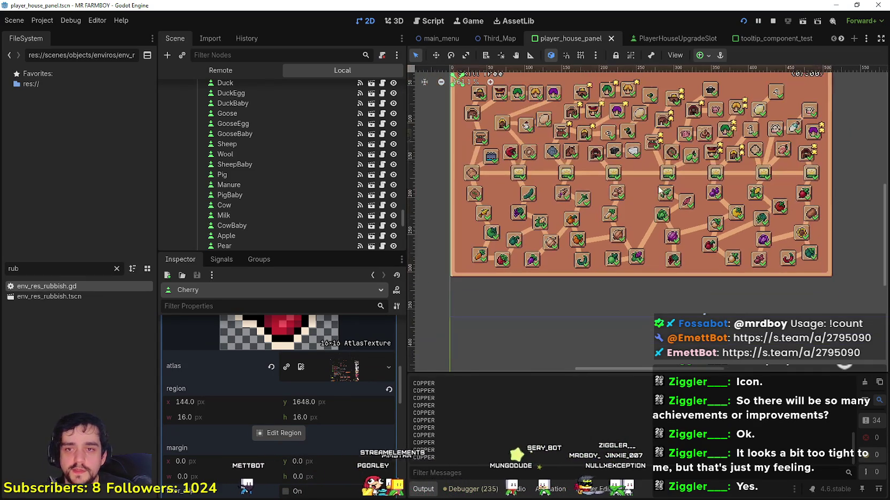
key("ctrl+s")
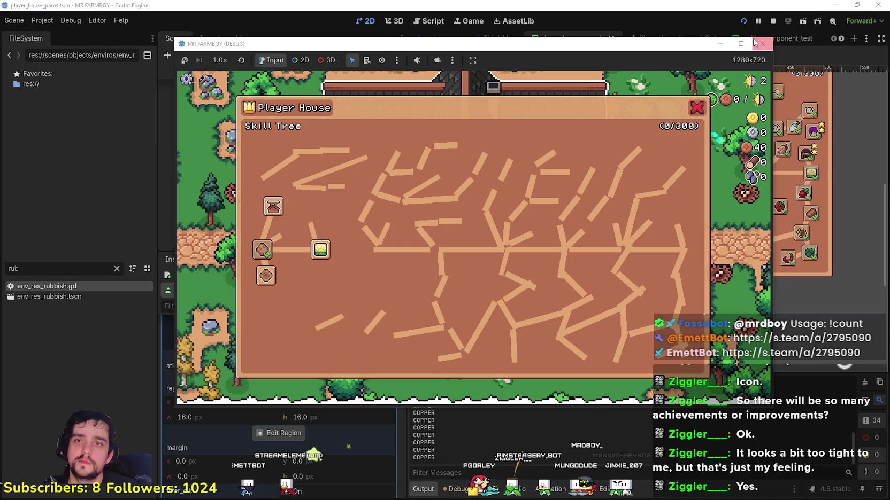
- Maximize the debug game window, close the Player House skill tree, and walk the character right
left_click(740, 43)
left_click(755, 82)
key("d")
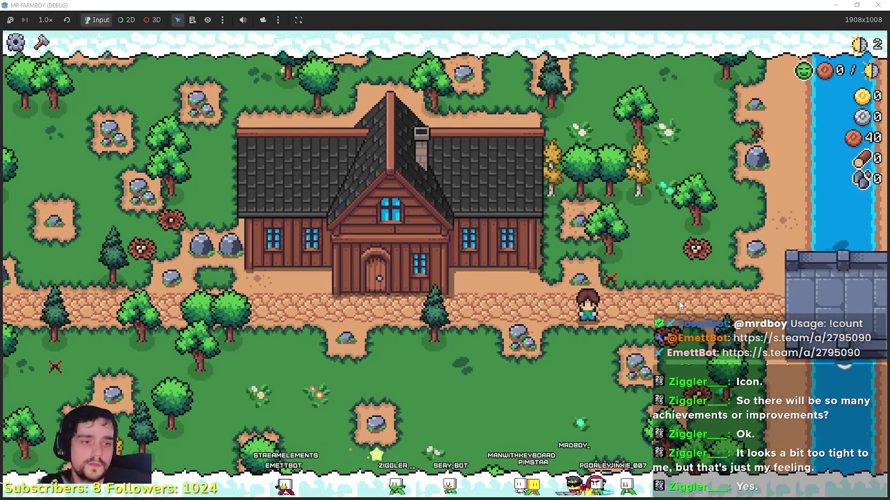
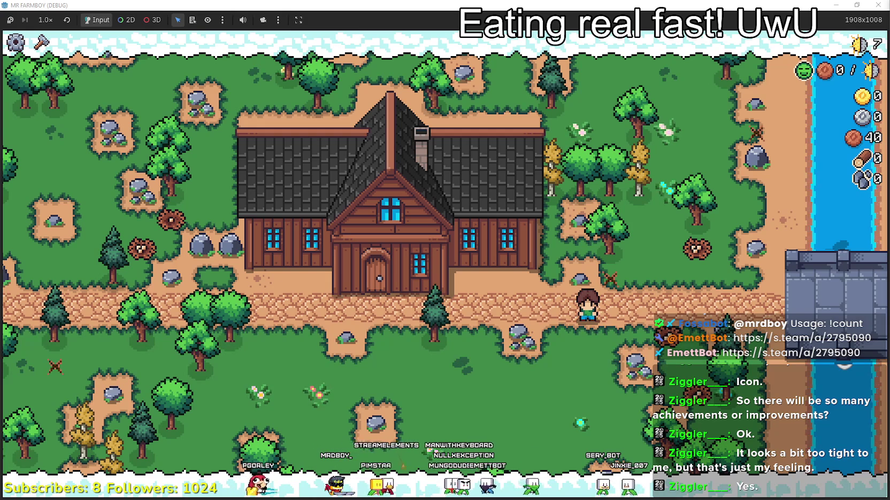
- Leave the music player and open the Player House skill tree in Mr Farmboy
key("alt+Tab")
key("alt+Tab")
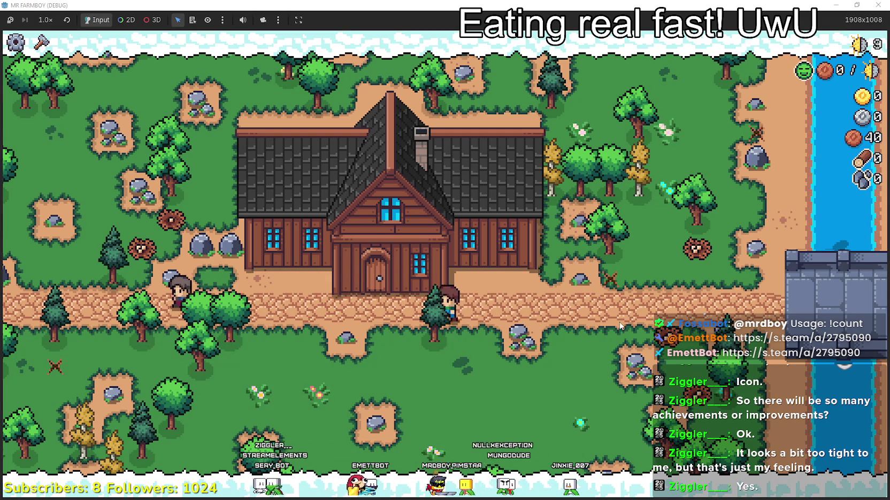
left_click(280, 269)
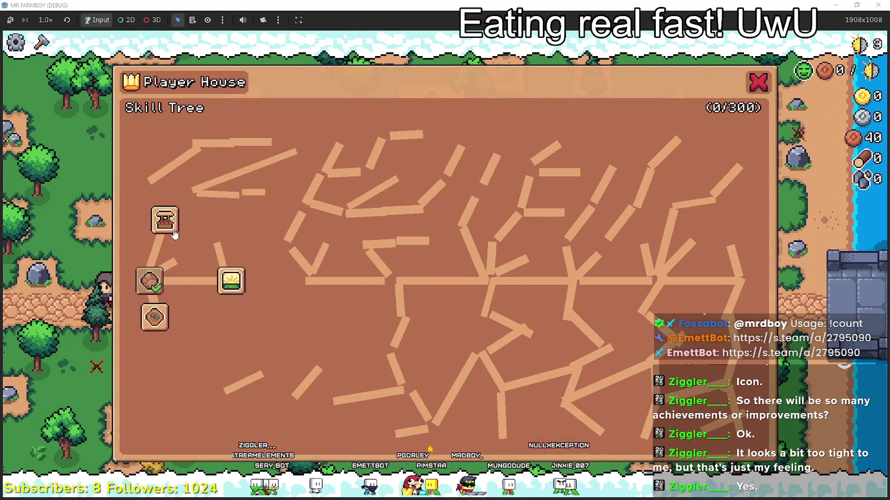
mouse_move(172, 231)
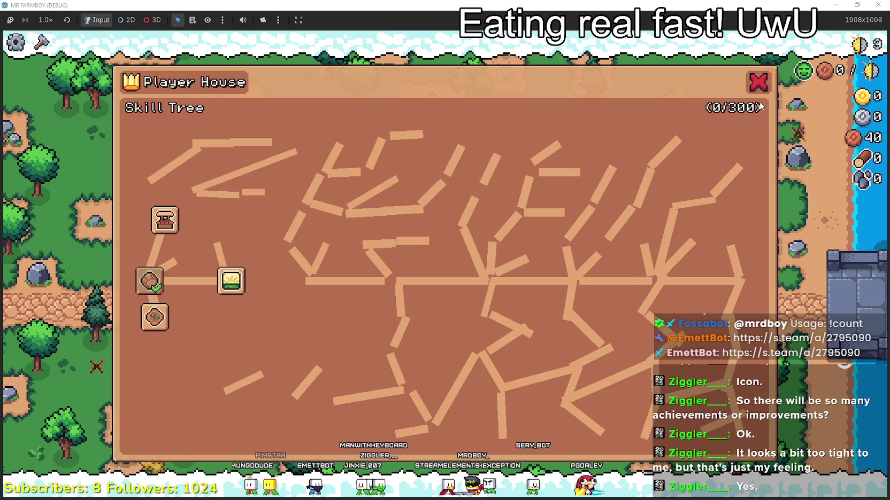
- Close the skill tree, browse the Crafting panel's seed list, then switch to YouTube Music
left_click(752, 84)
left_click(42, 42)
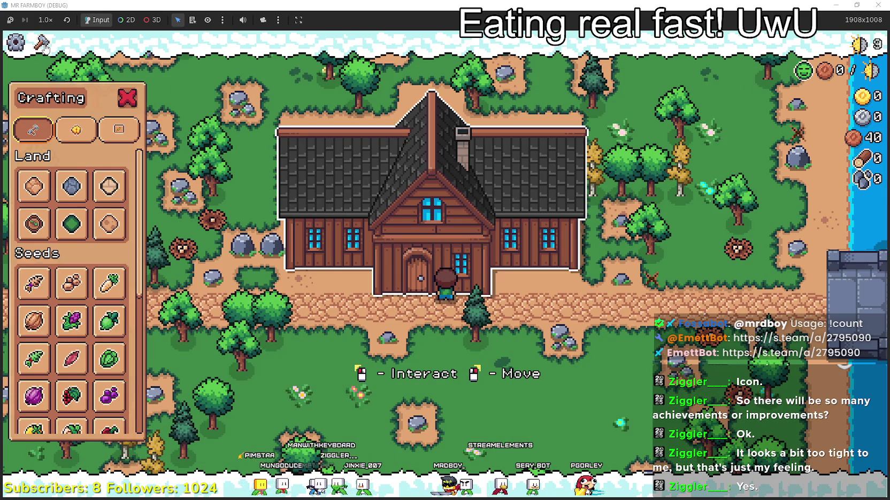
scroll(72, 299, "down", 5)
scroll(79, 354, "down", 1)
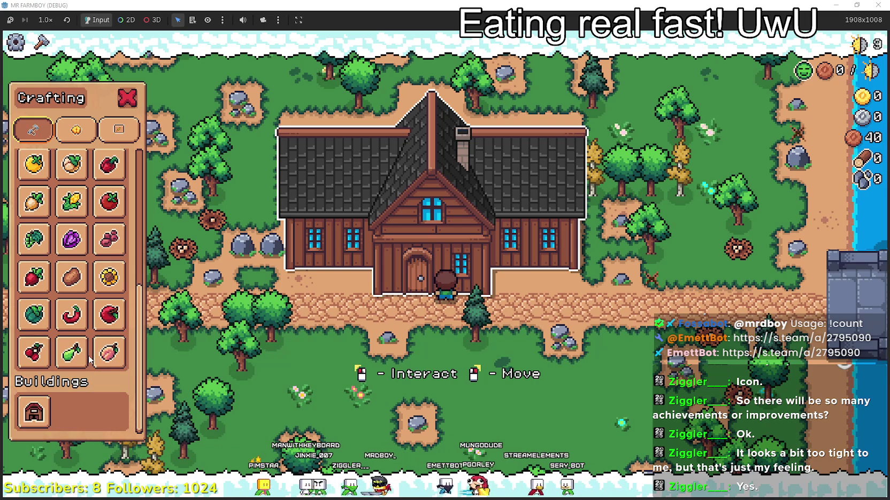
mouse_move(84, 356)
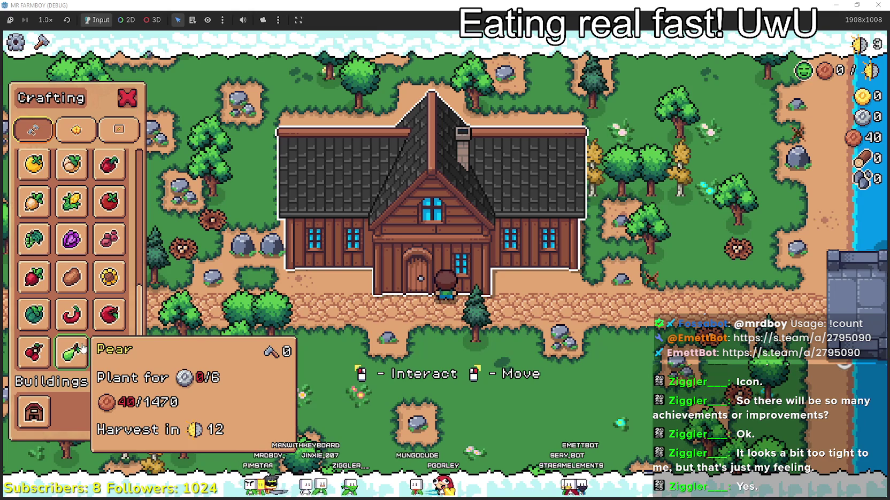
scroll(85, 331, "up", 5)
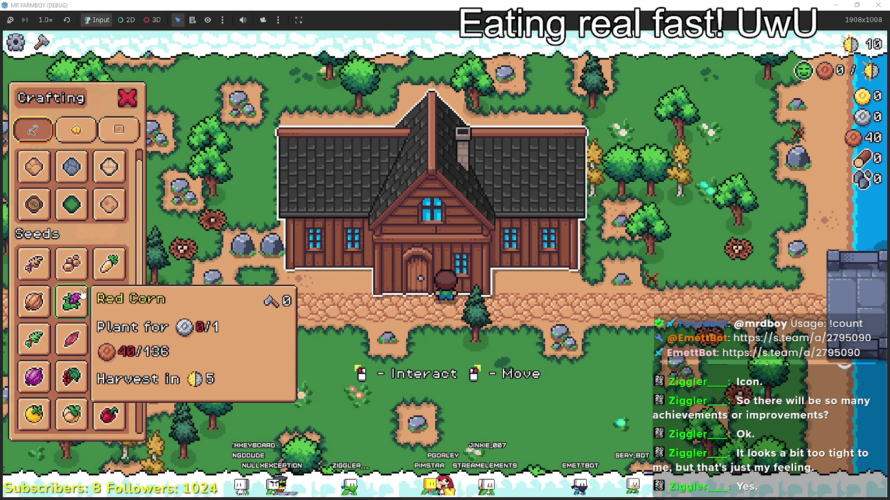
scroll(87, 283, "up", 1)
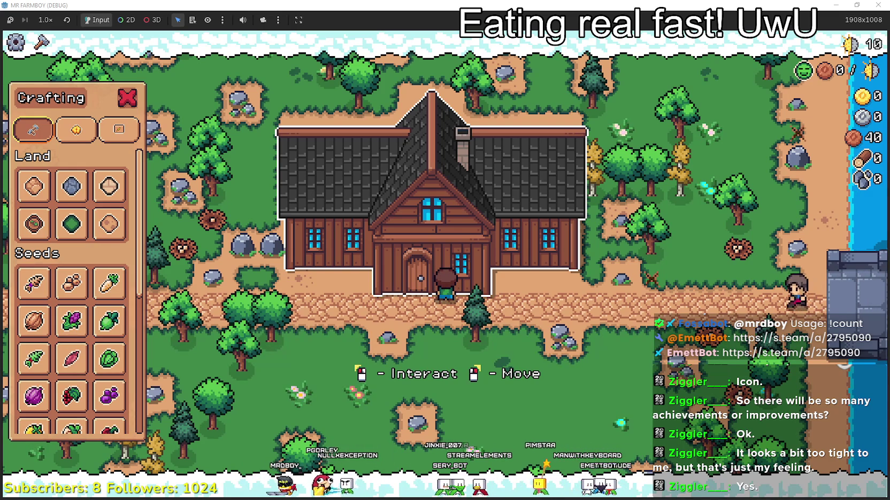
key("alt+Tab")
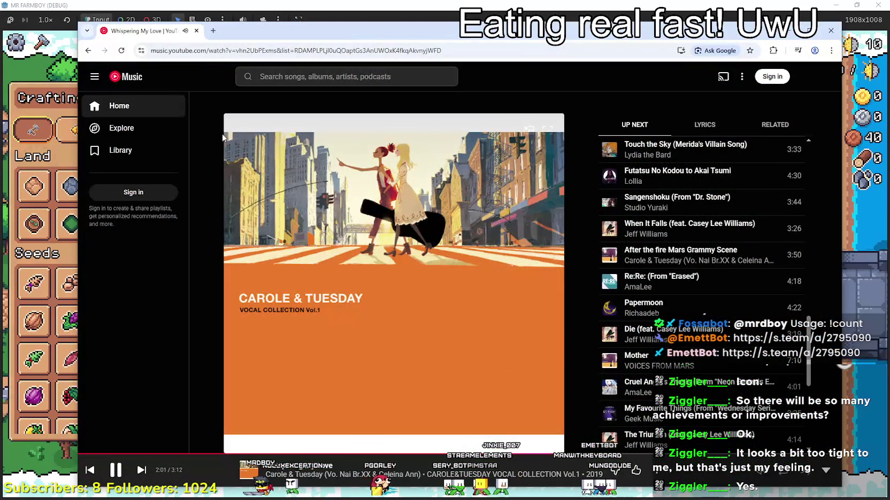
- In a new tab, go to YouTube and search for 'Godot'
left_click(213, 31)
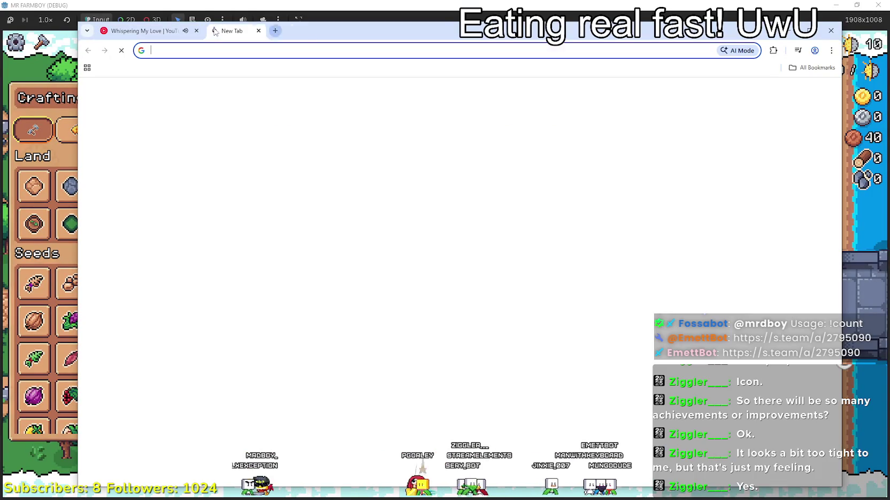
left_click(320, 247)
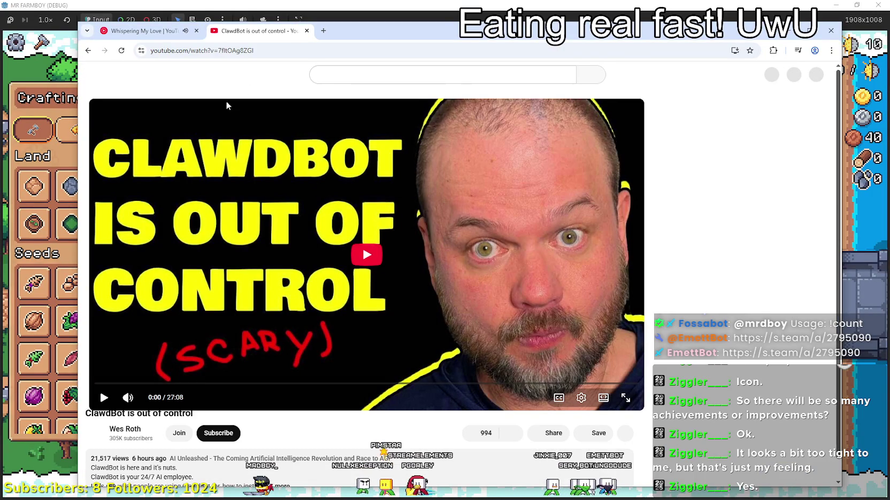
left_click(133, 75)
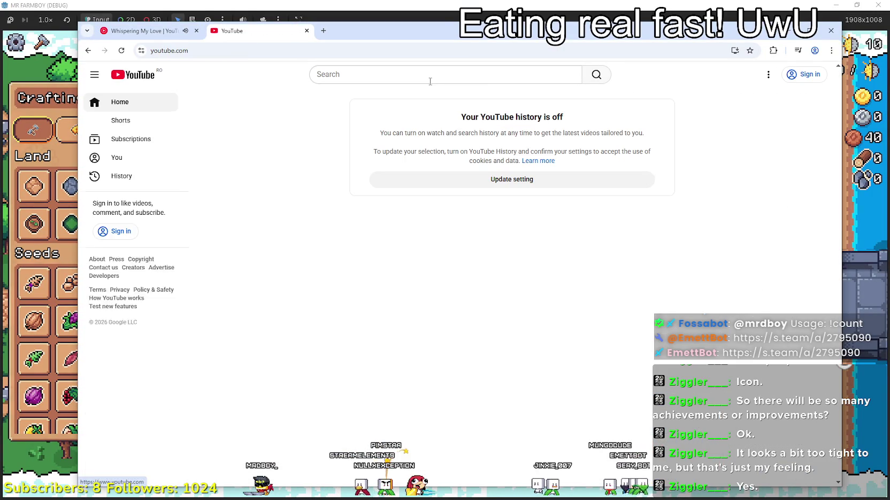
type("Godot")
key("Return")
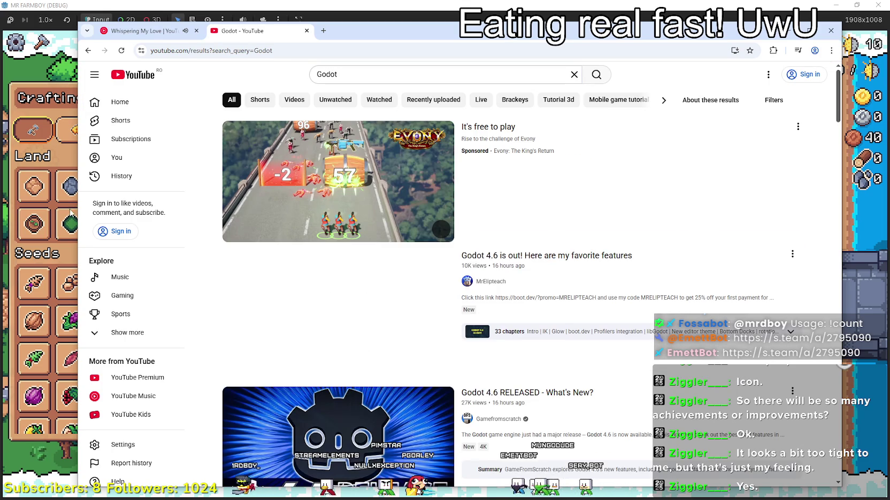
- Return to the Godot results and bring up YouTube's appearance theme choices
scroll(119, 329, "down", 2)
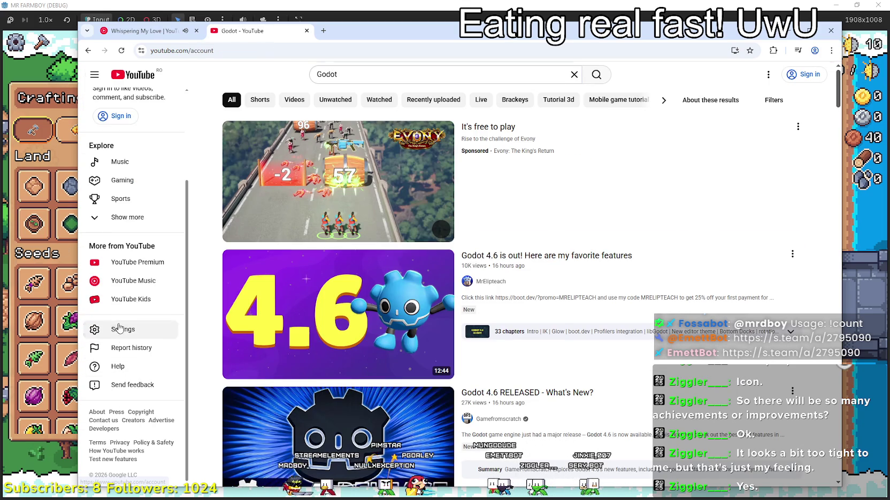
left_click(118, 328)
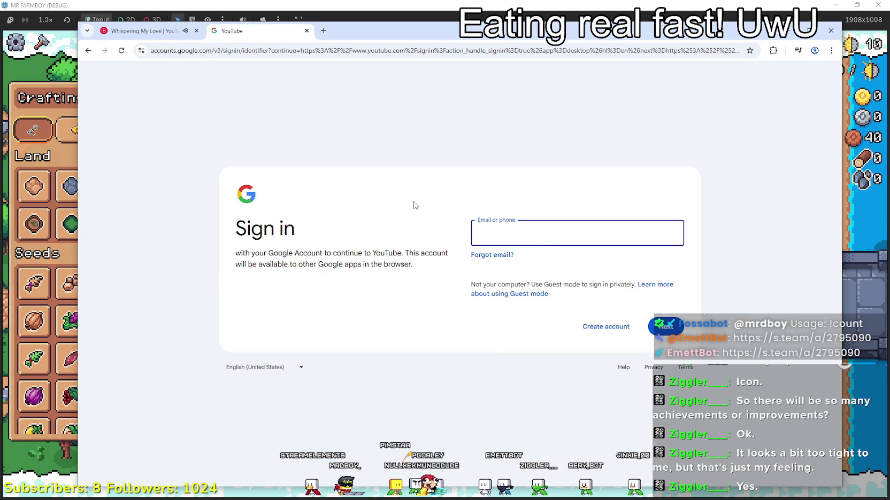
left_click(89, 51)
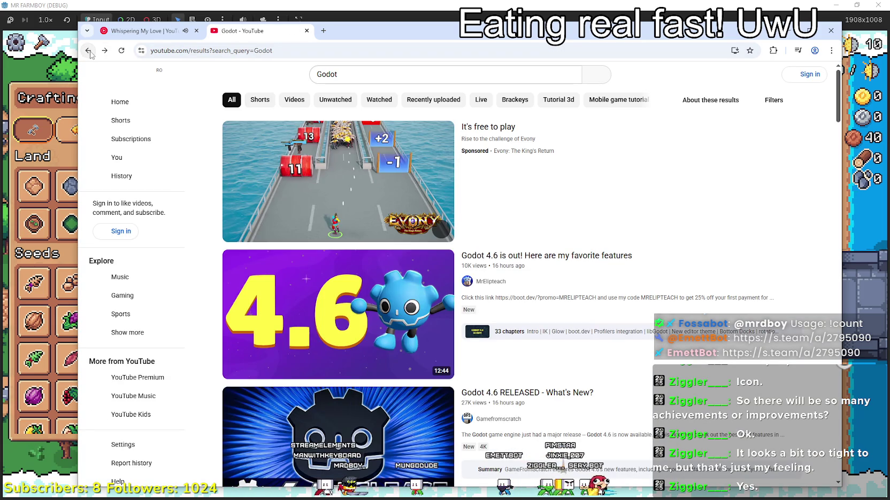
scroll(692, 163, "down", 3)
scroll(126, 356, "down", 1)
scroll(126, 356, "down", 2)
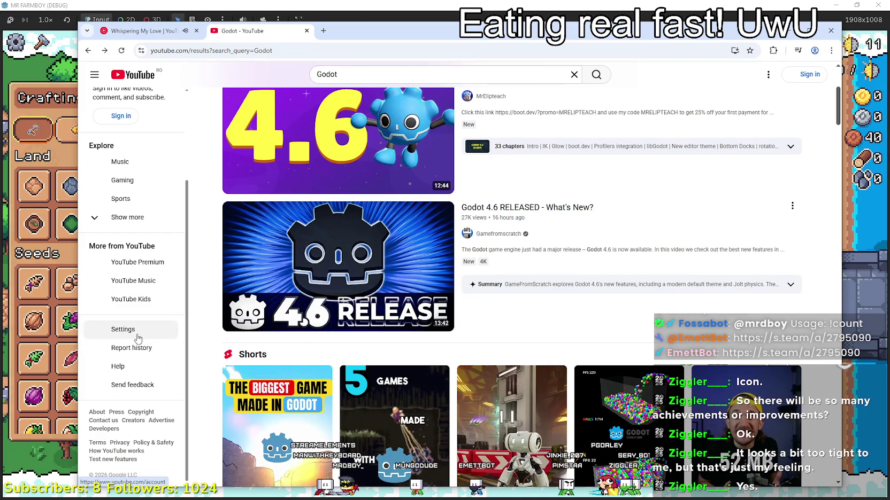
scroll(427, 214, "down", 4)
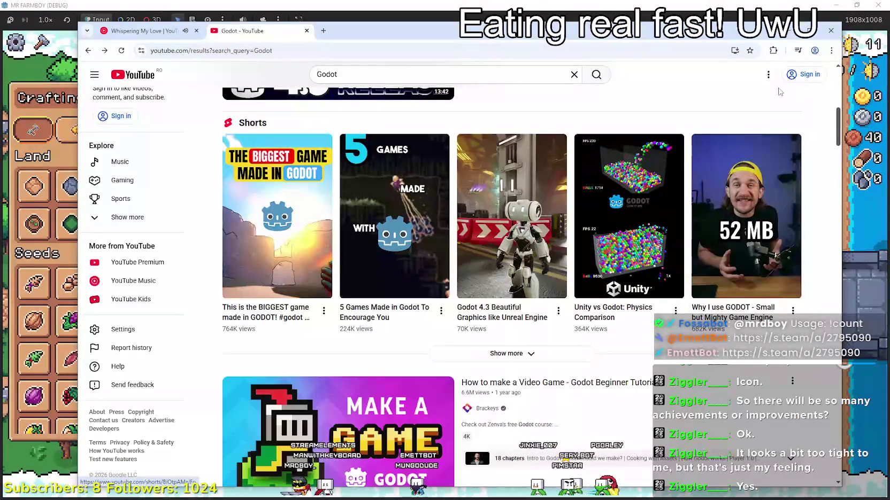
left_click(769, 75)
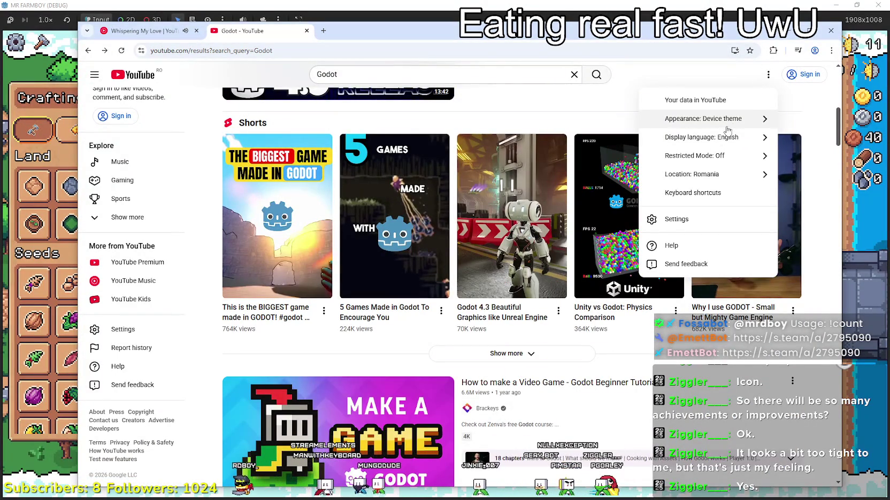
left_click(727, 122)
left_click(688, 167)
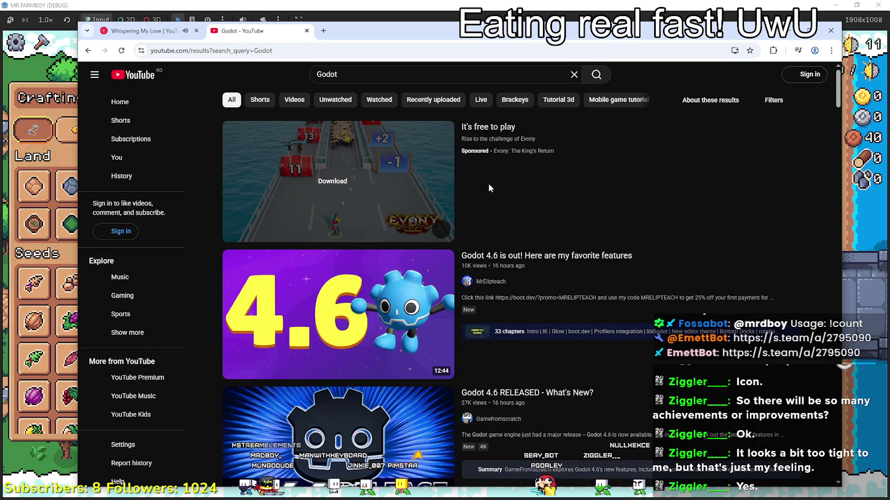
scroll(465, 208, "down", 4)
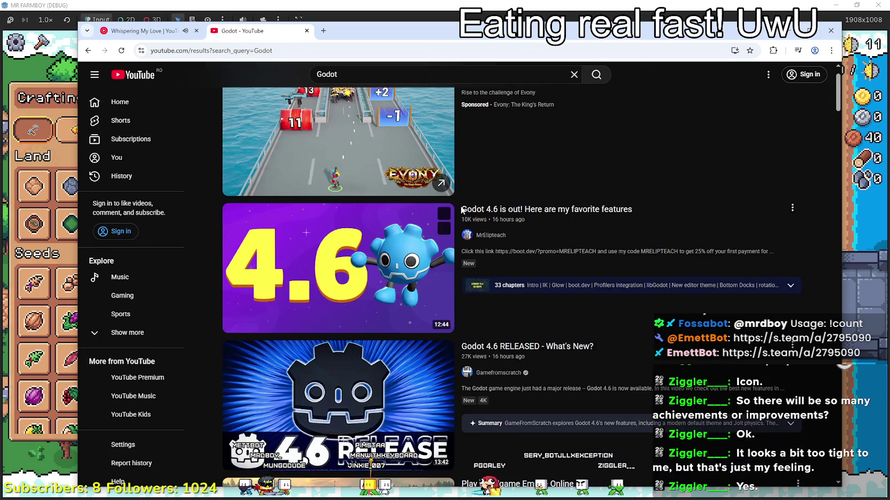
scroll(585, 255, "down", 3)
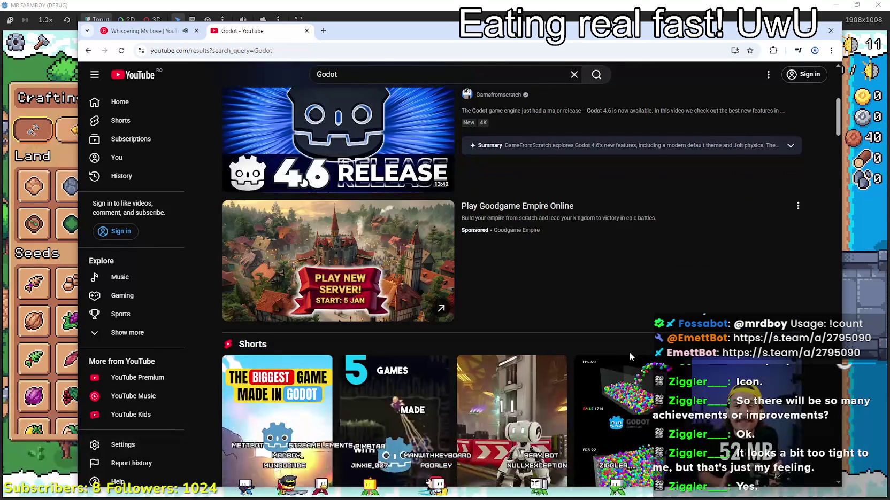
scroll(605, 325, "down", 9)
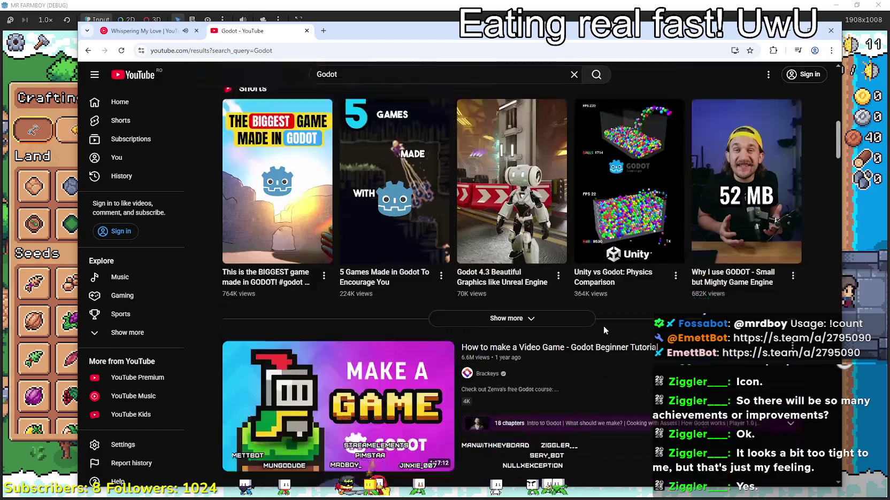
scroll(670, 357, "down", 10)
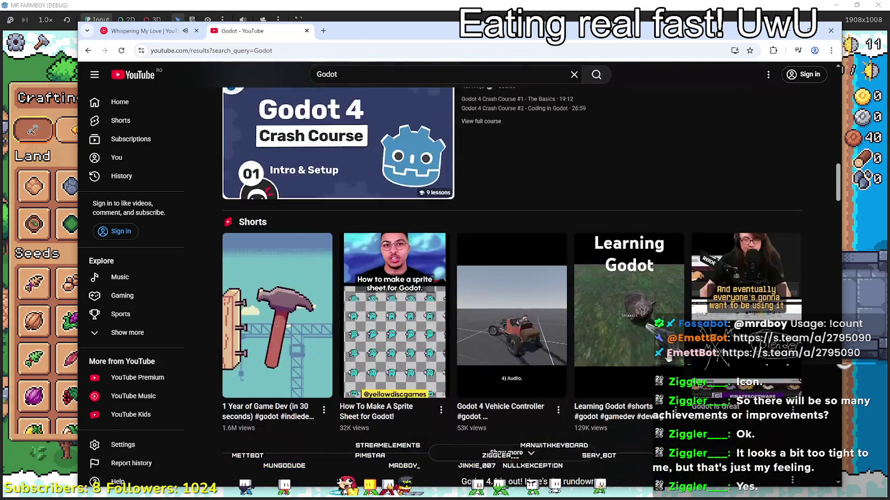
scroll(659, 356, "down", 5)
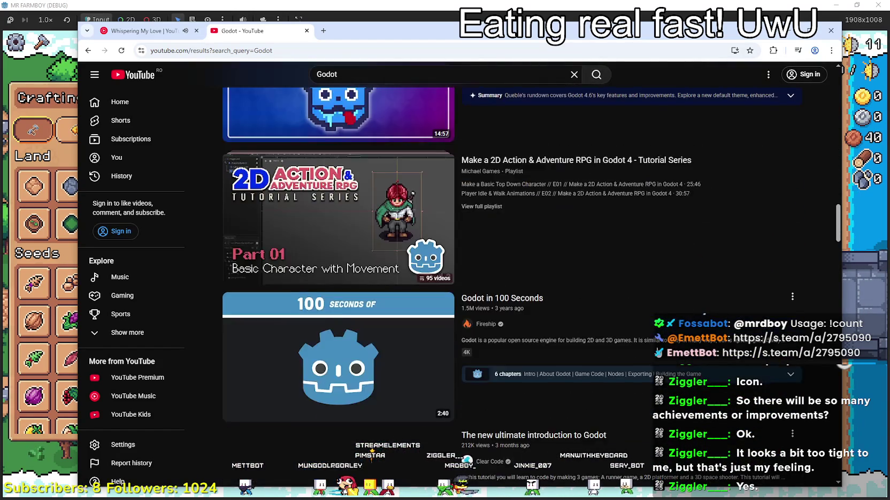
scroll(659, 356, "up", 4)
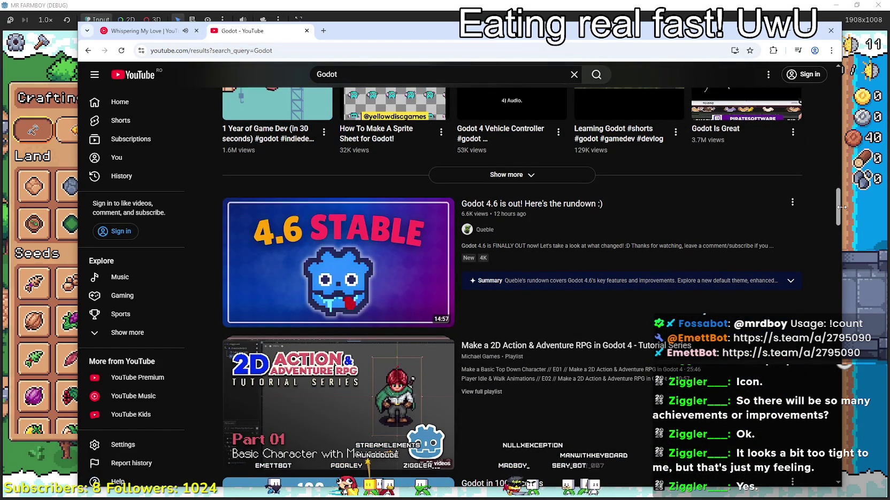
left_click(839, 227)
scroll(825, 249, "down", 2)
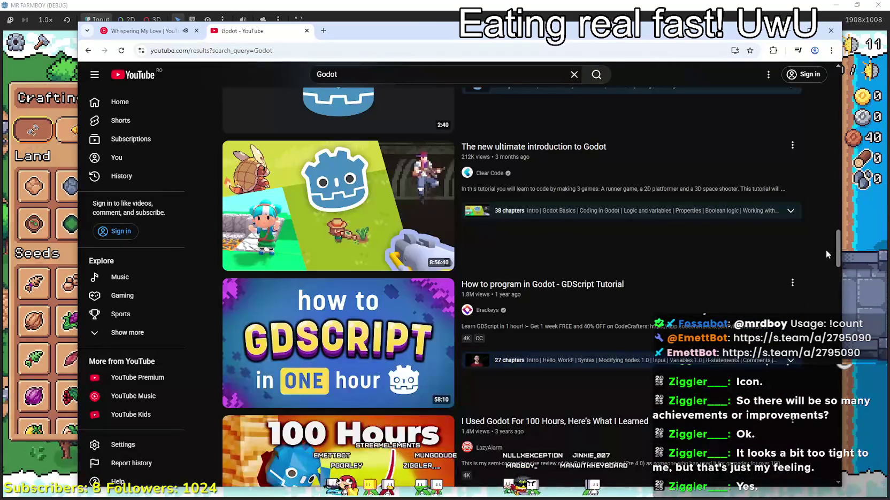
scroll(821, 273, "down", 5)
scroll(816, 252, "up", 5)
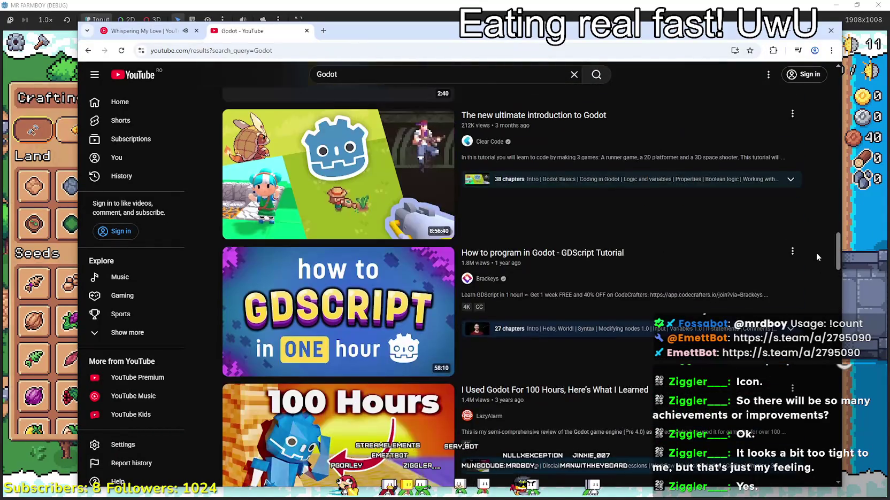
scroll(808, 270, "down", 4)
scroll(809, 269, "down", 12)
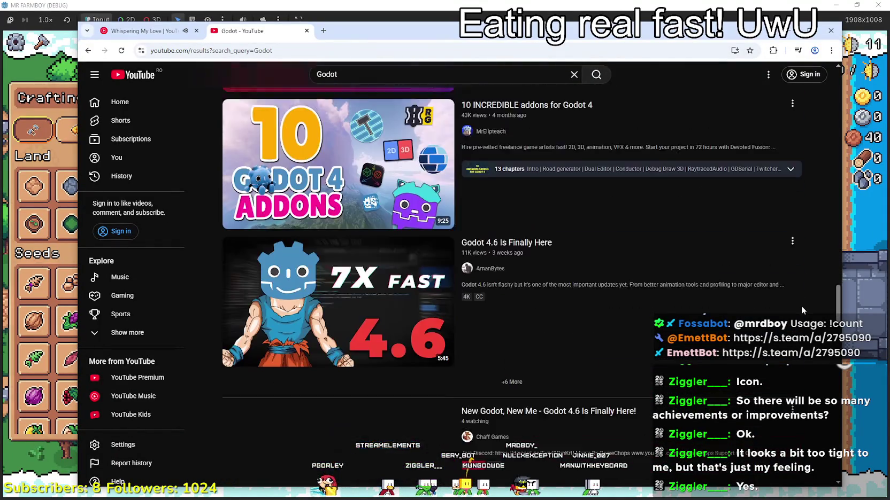
scroll(799, 307, "up", 5)
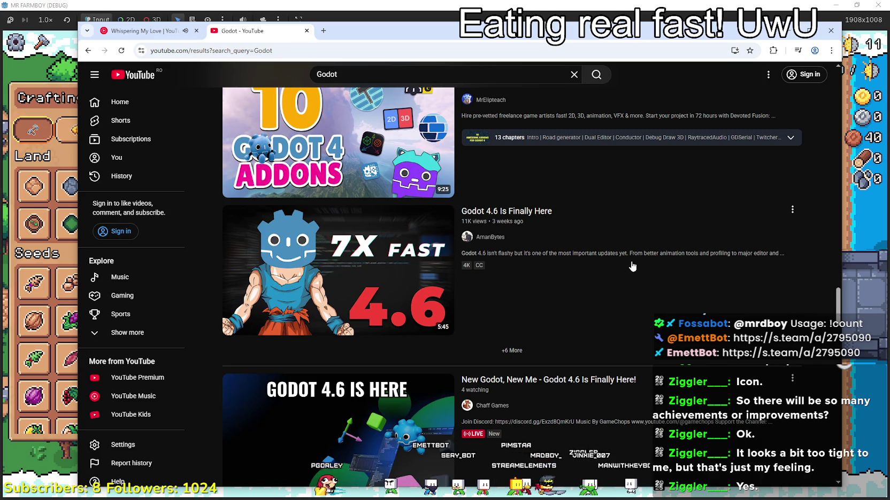
scroll(370, 321, "down", 5)
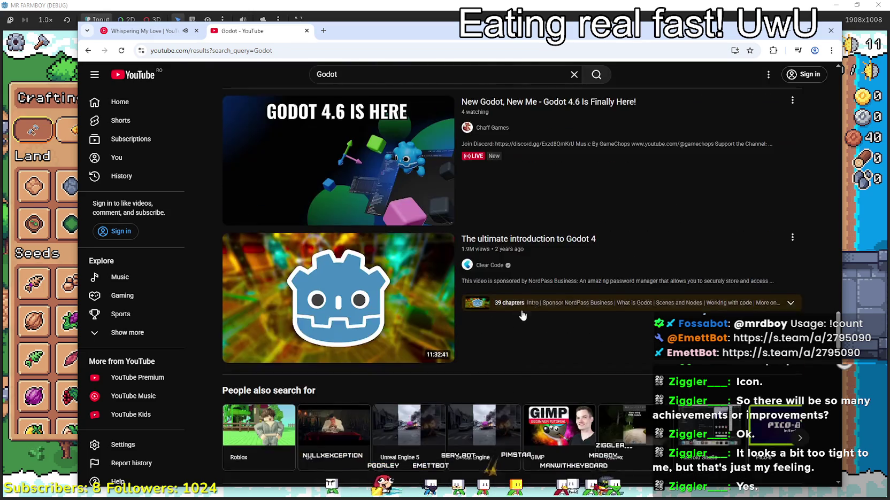
scroll(374, 267, "up", 4)
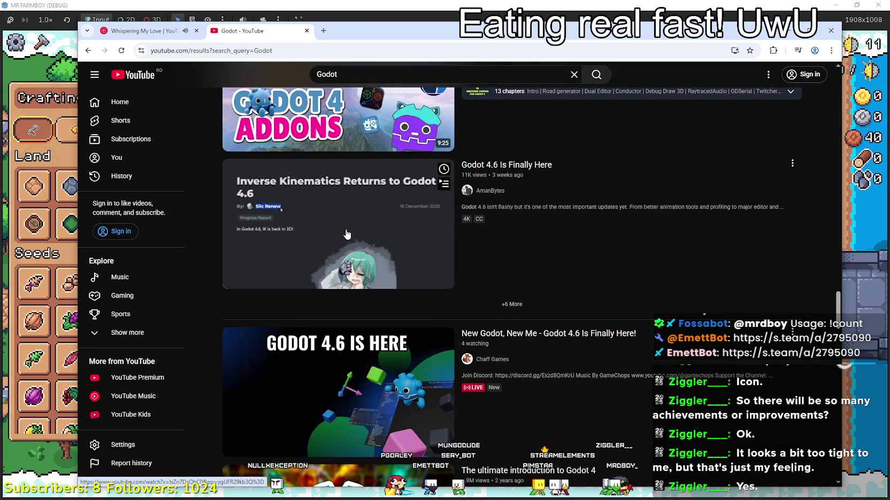
scroll(528, 237, "down", 3)
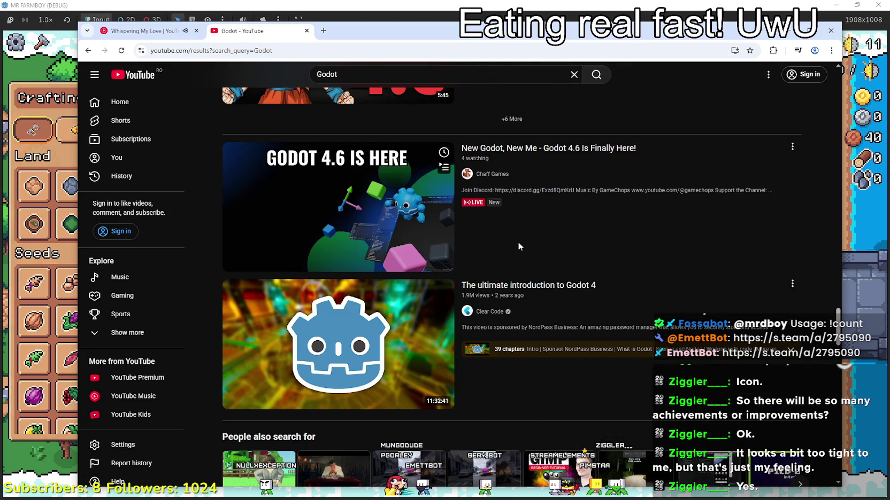
scroll(518, 244, "down", 2)
scroll(518, 245, "up", 2)
scroll(527, 241, "down", 3)
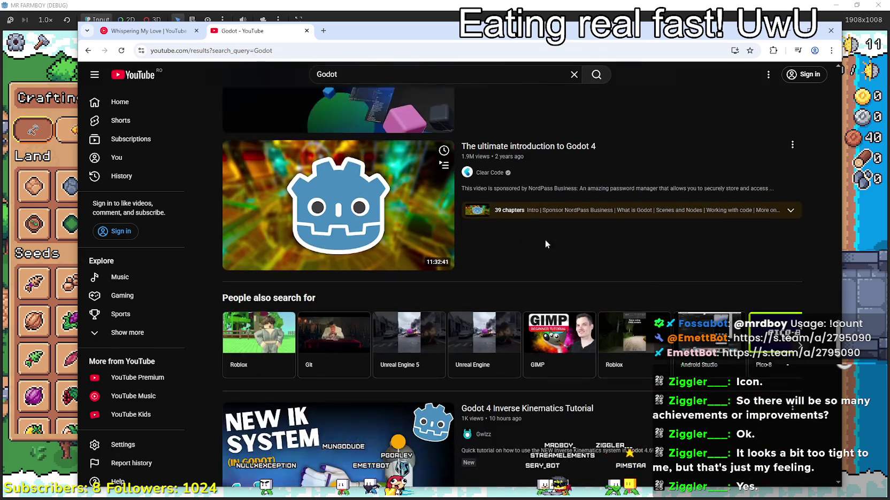
scroll(839, 331, "down", 5)
scroll(831, 302, "up", 8)
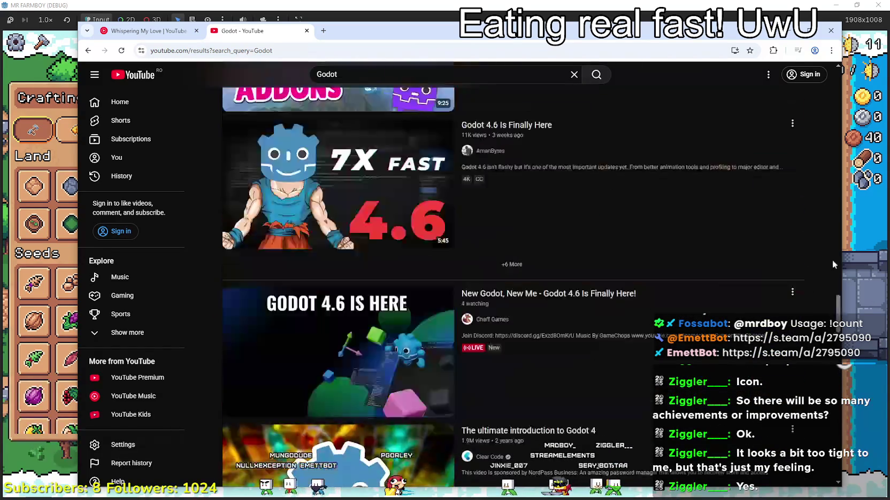
scroll(812, 145, "down", 3)
scroll(803, 101, "up", 6)
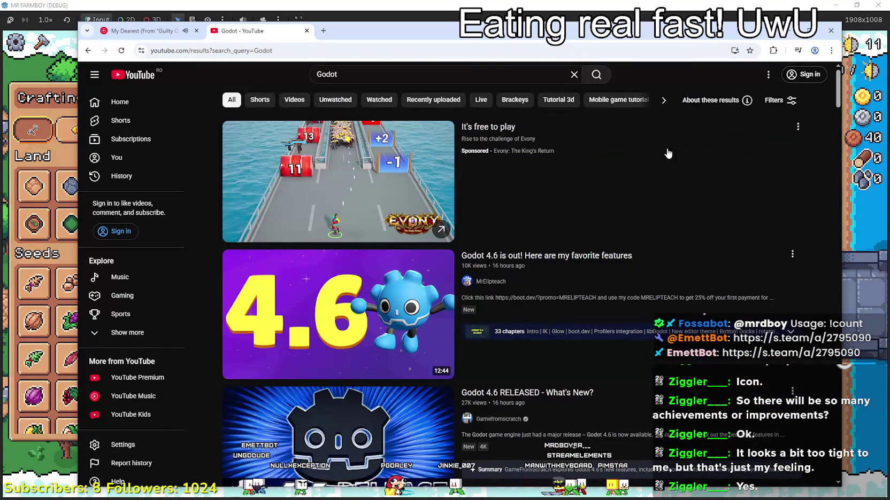
scroll(359, 313, "down", 3)
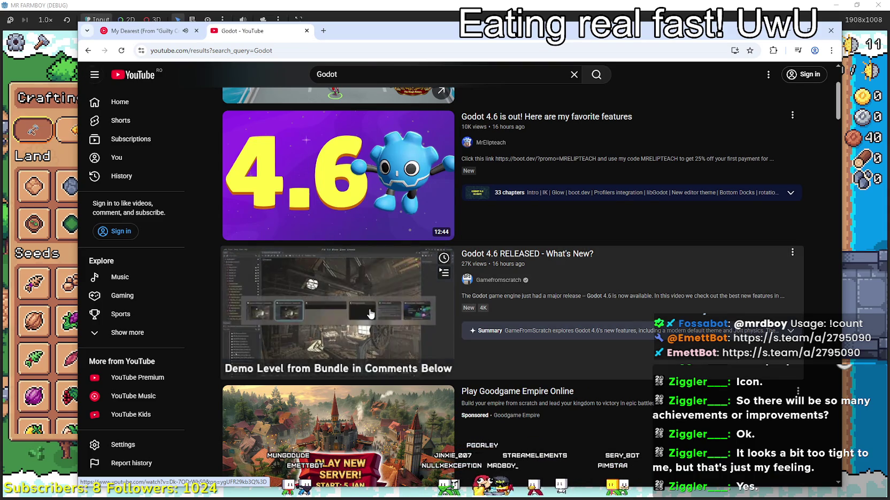
- Open the 'Godot 4.6 RELEASED' video and reload the page so it loads
left_click(370, 312)
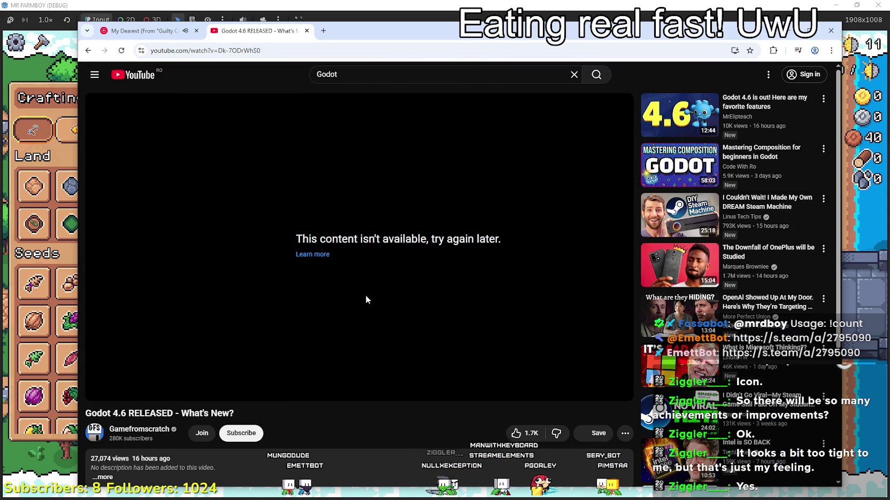
left_click_drag(289, 234, 503, 247)
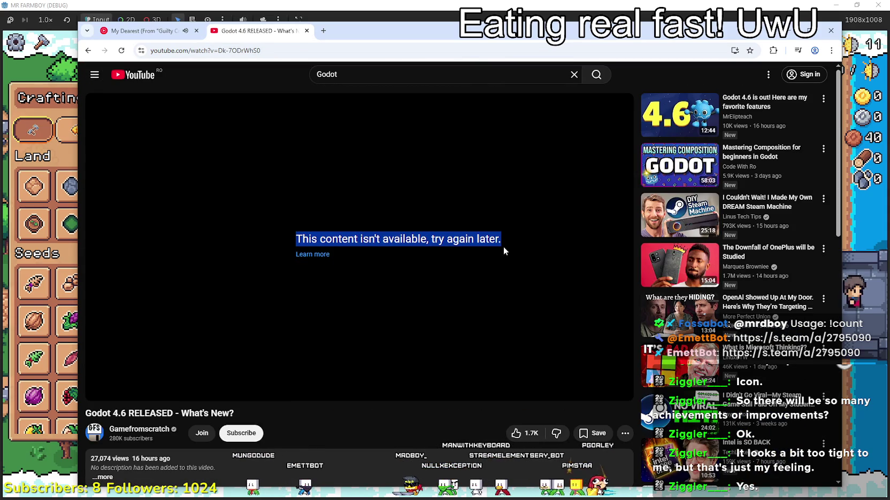
scroll(322, 294, "down", 2)
right_click(325, 323)
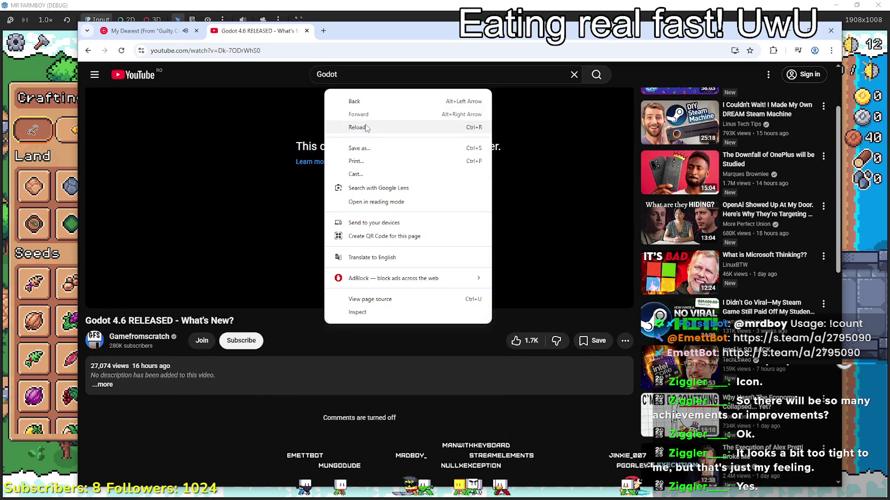
left_click(368, 127)
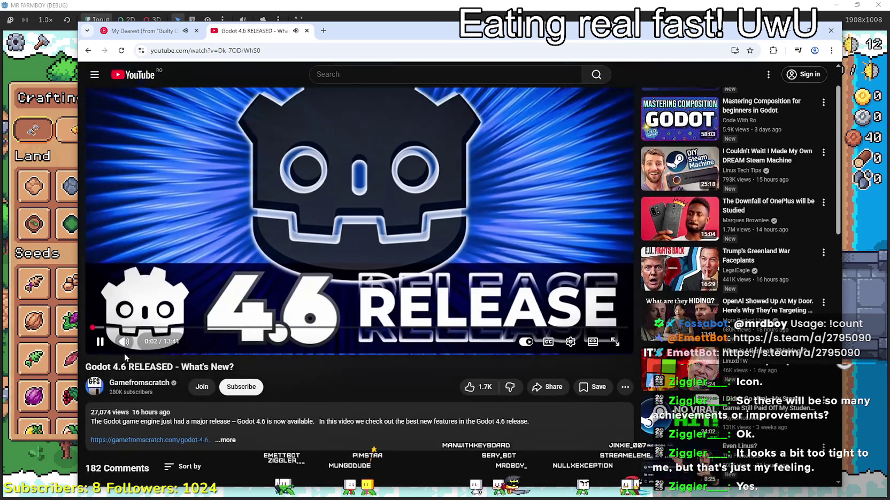
mouse_move(141, 350)
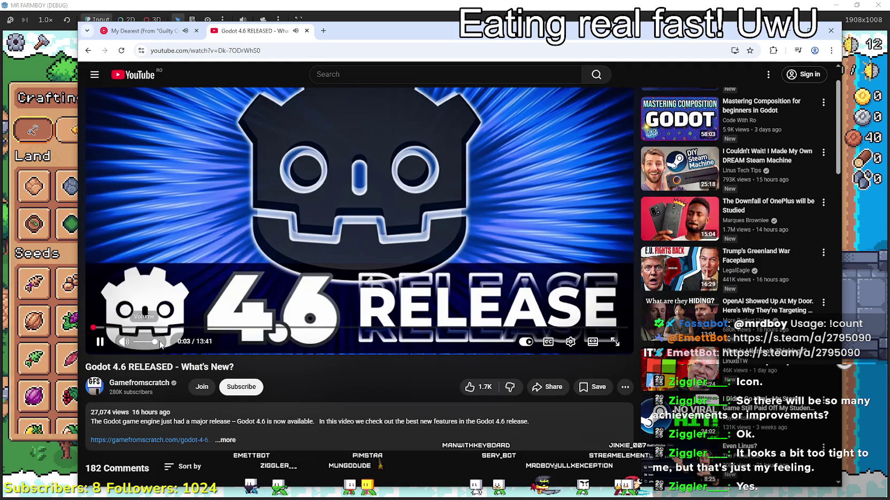
- Raise the video to a higher HD quality and switch the player to theater mode
left_click(136, 30)
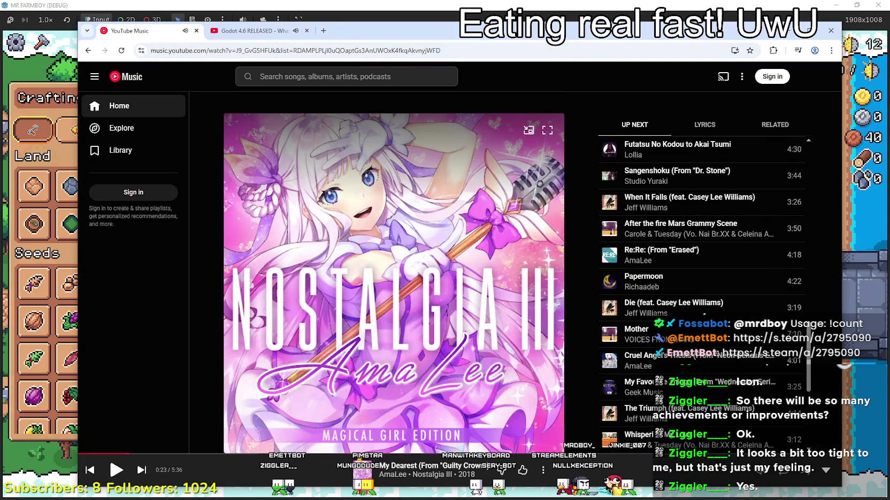
left_click(251, 30)
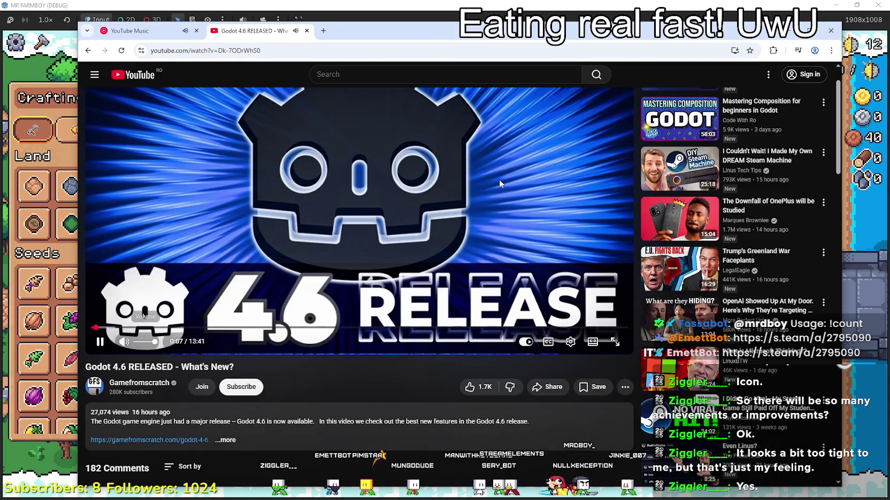
double_click(499, 179)
double_click(483, 173)
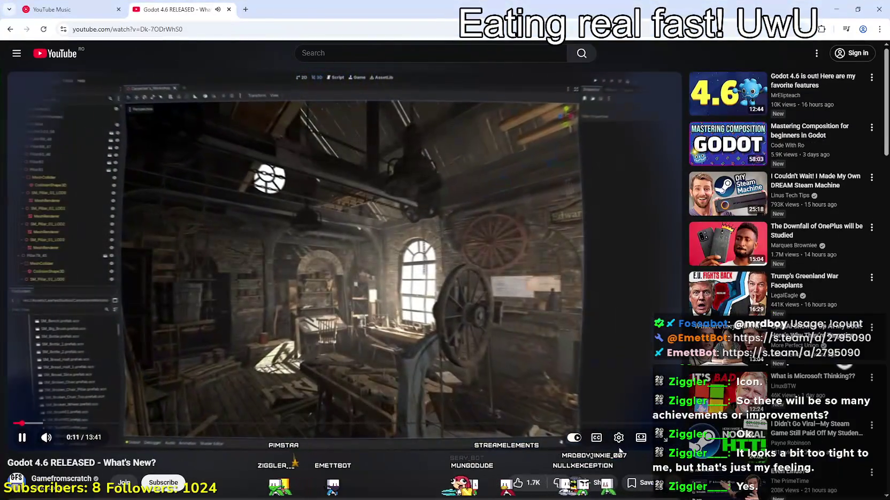
left_click(619, 438)
left_click(631, 405)
left_click(614, 293)
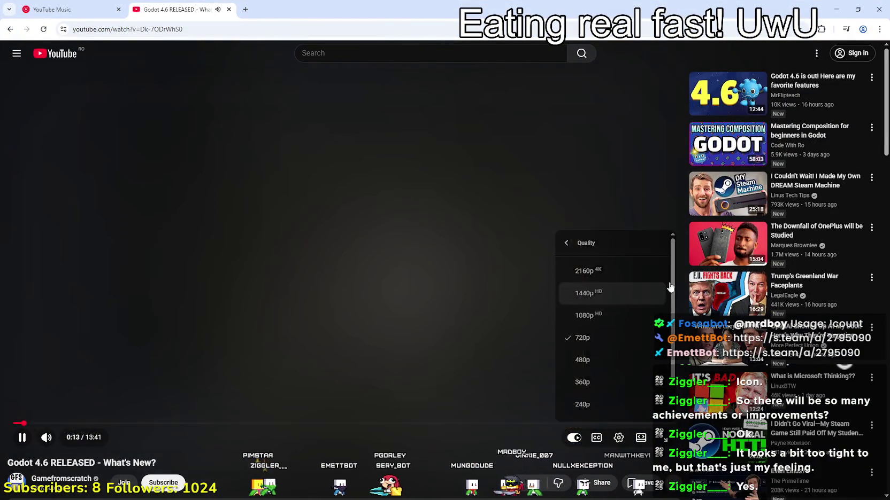
left_click(641, 439)
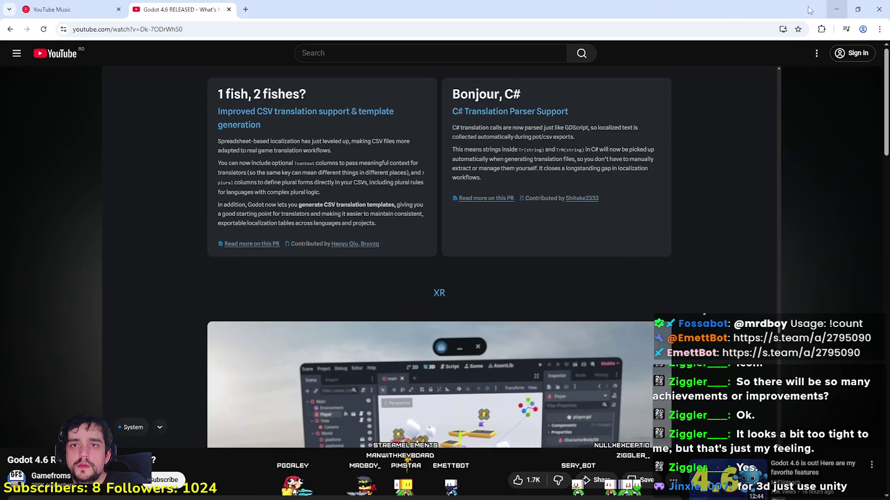
- Close the Godot 4.6 video tab and return to the Godot editor's Player House canvas
left_click(228, 10)
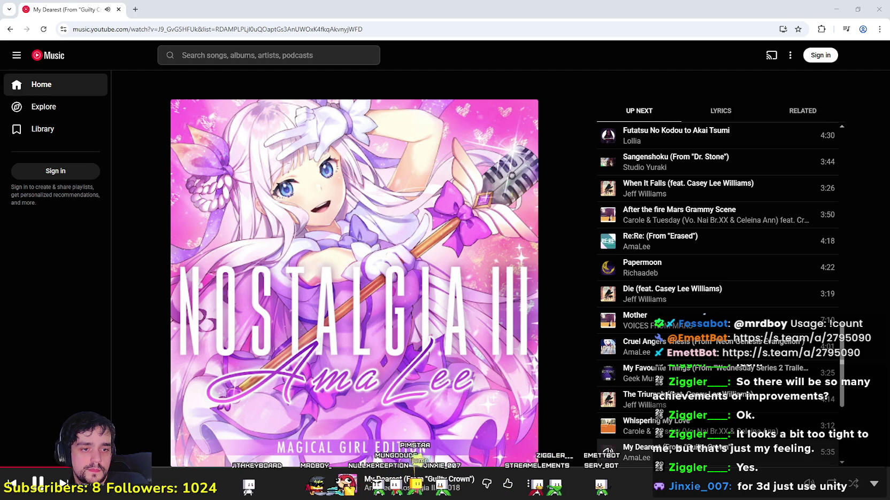
key("alt+Tab")
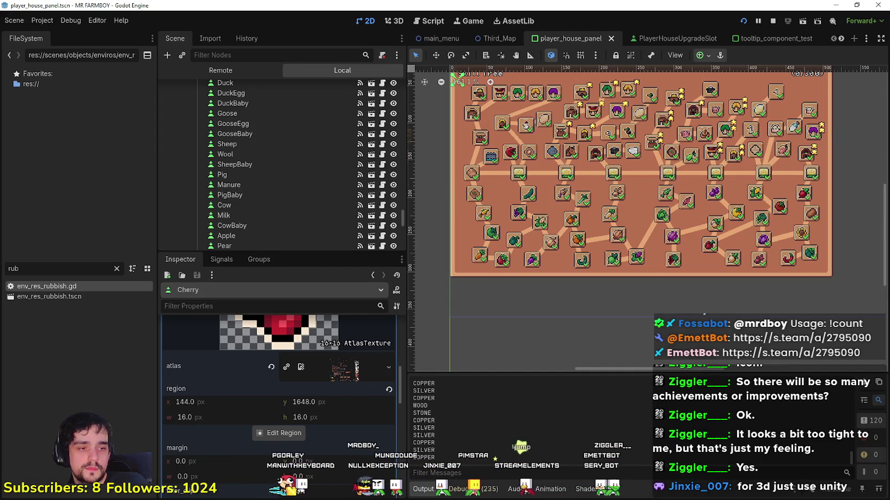
key("alt+Tab")
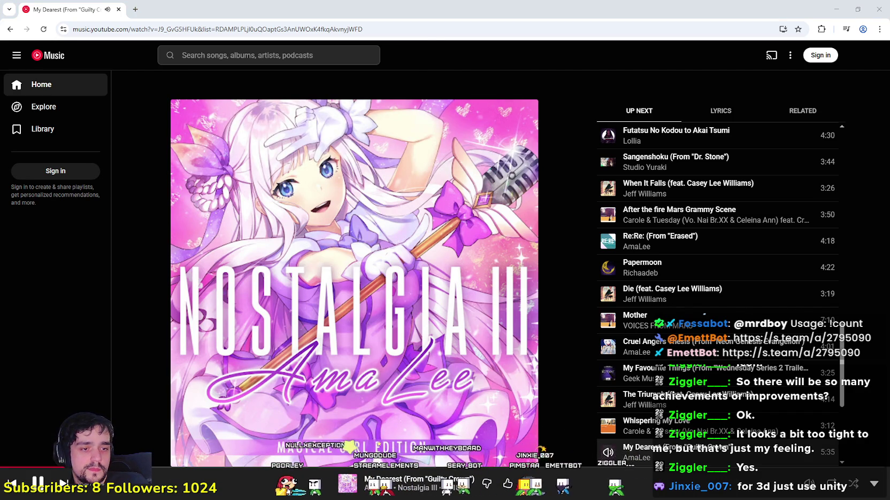
key("alt+Tab")
scroll(557, 215, "down", 3)
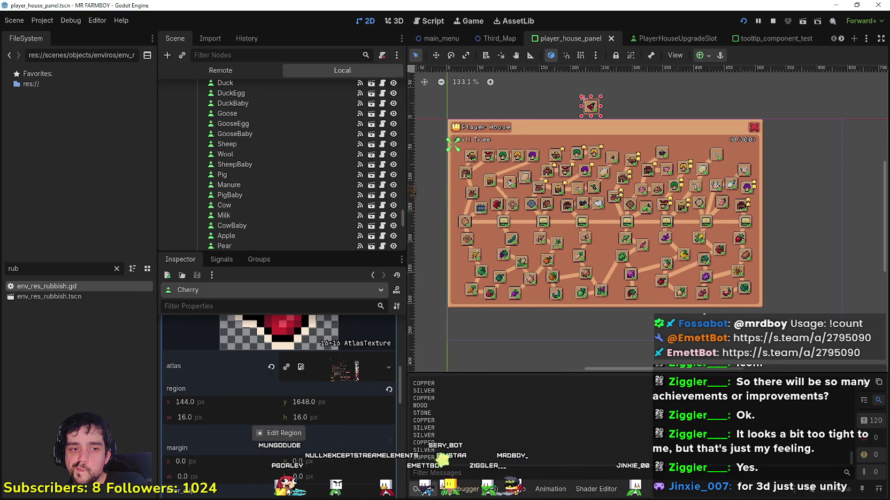
key("alt+Tab")
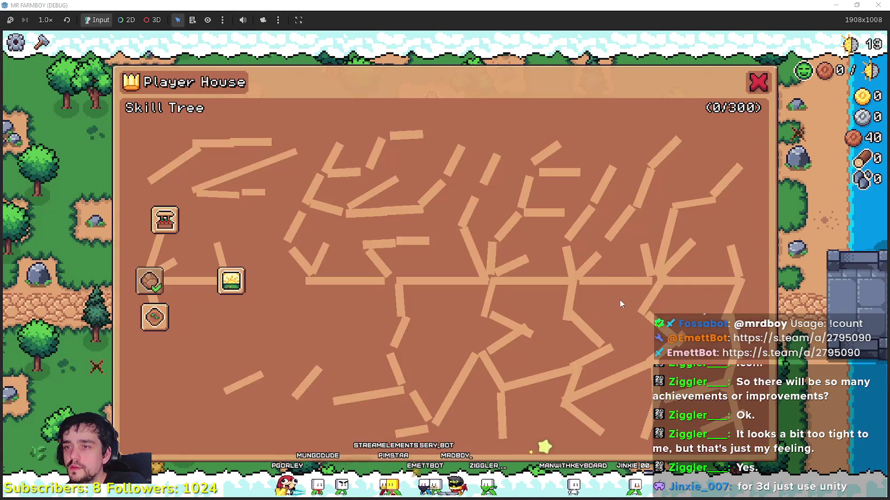
- Walk to the house and open and close the Player House skill tree to test it
key("w")
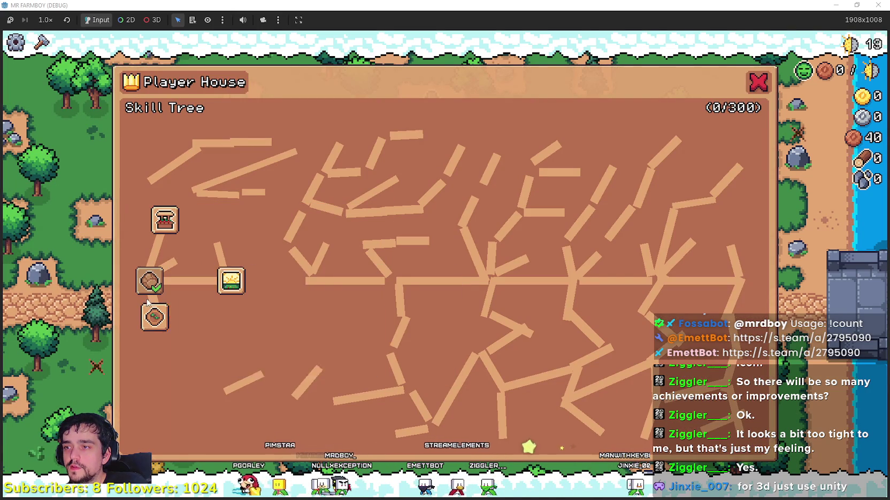
key("Escape")
key("d")
key("e")
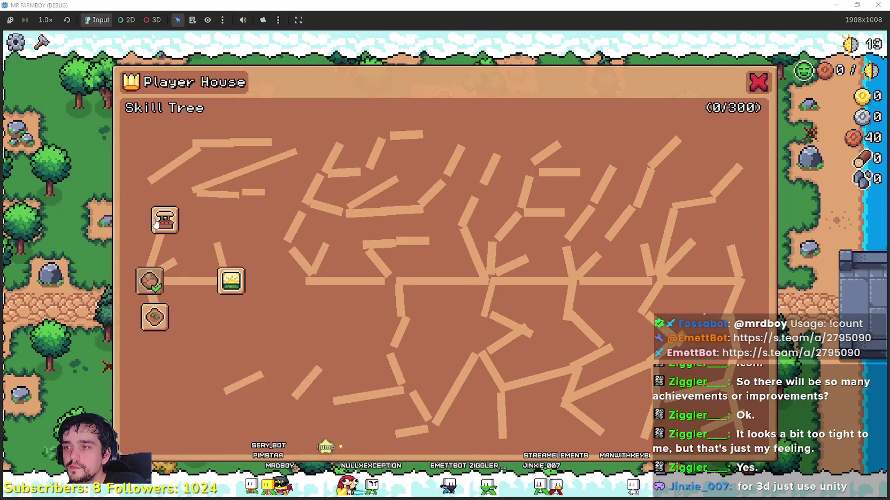
left_click(757, 82)
- Mine a rock for stone, recheck the skill tree, then restore the game window to 1280x720
key("a")
left_click(450, 286)
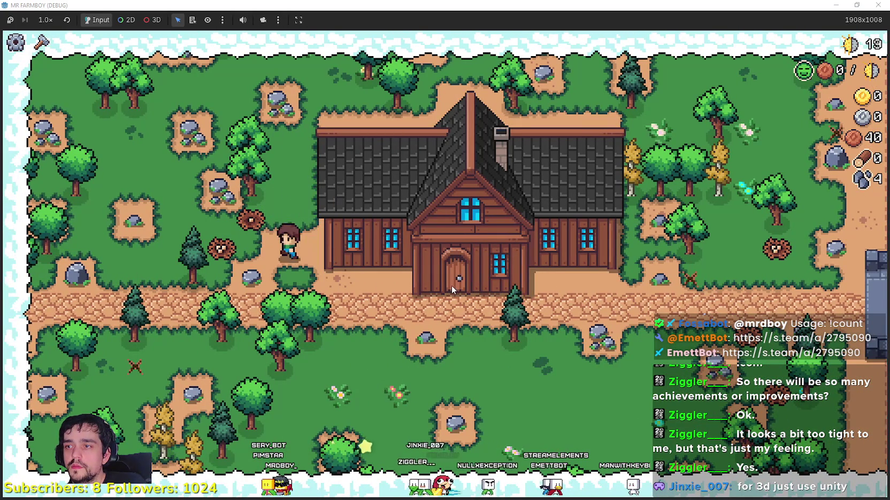
key("d")
left_click(559, 274)
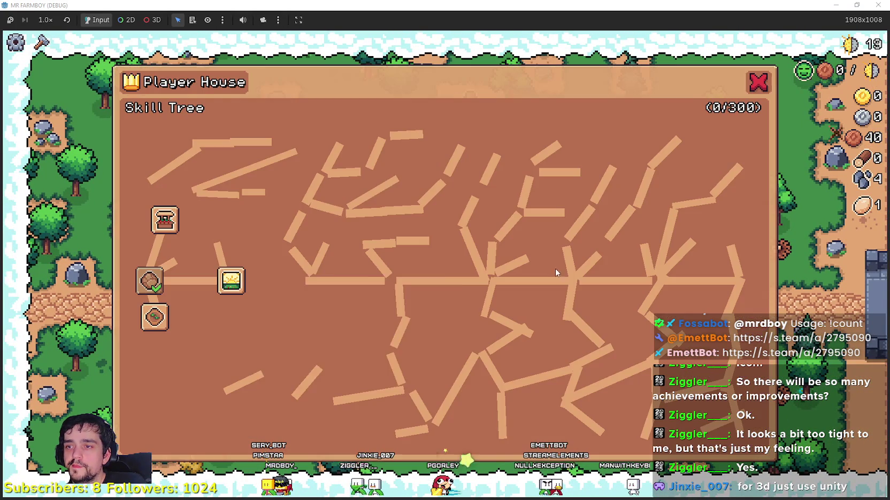
left_click(758, 82)
double_click(730, 4)
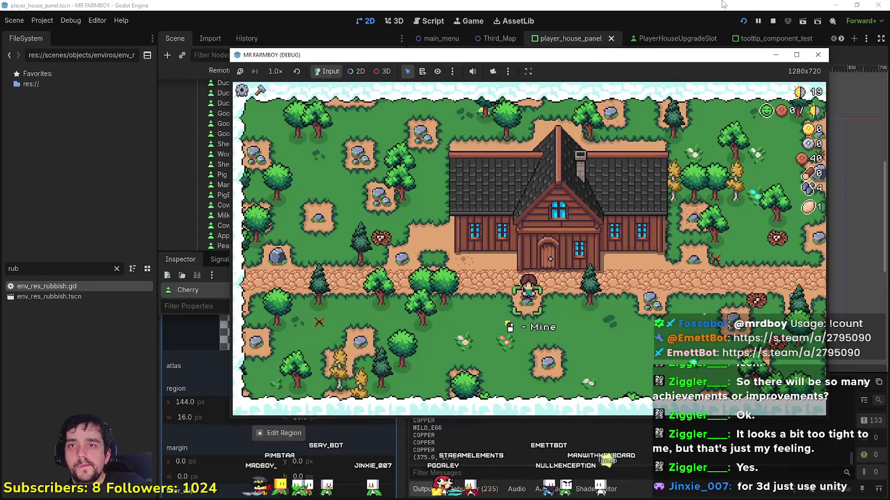
left_click(730, 5)
scroll(575, 230, "up", 2)
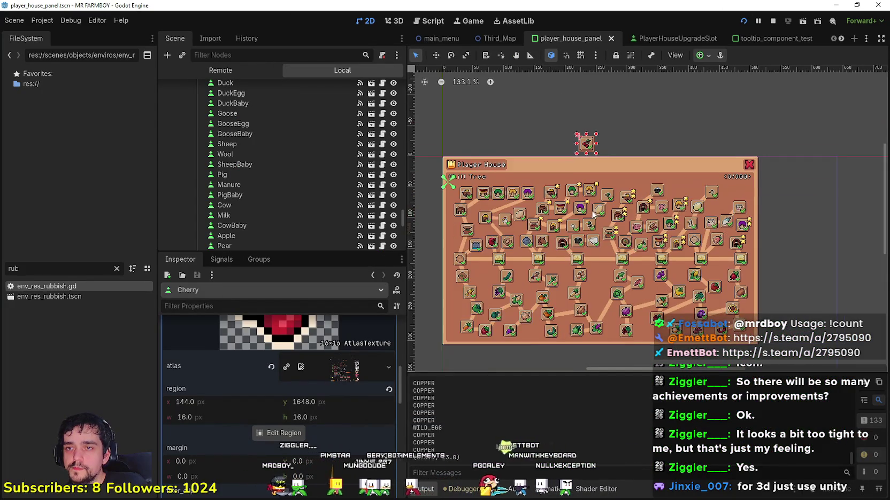
left_click_drag(582, 141, 584, 144)
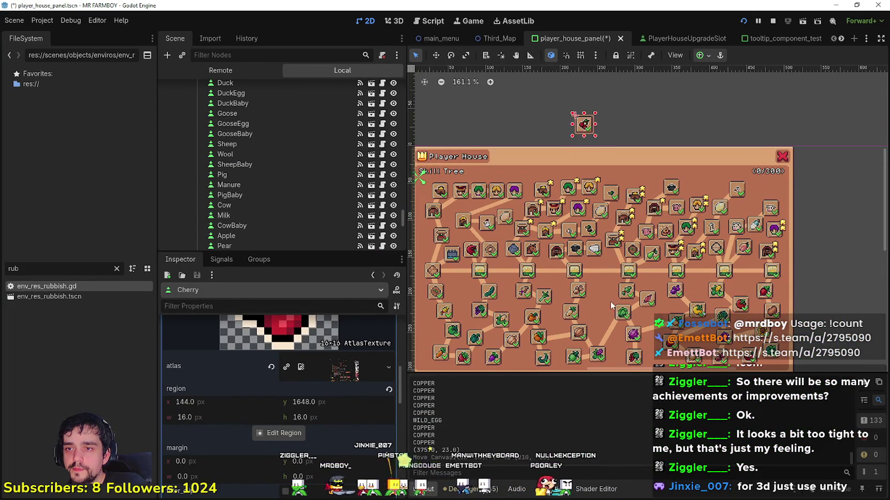
scroll(601, 295, "up", 3)
scroll(620, 272, "up", 1)
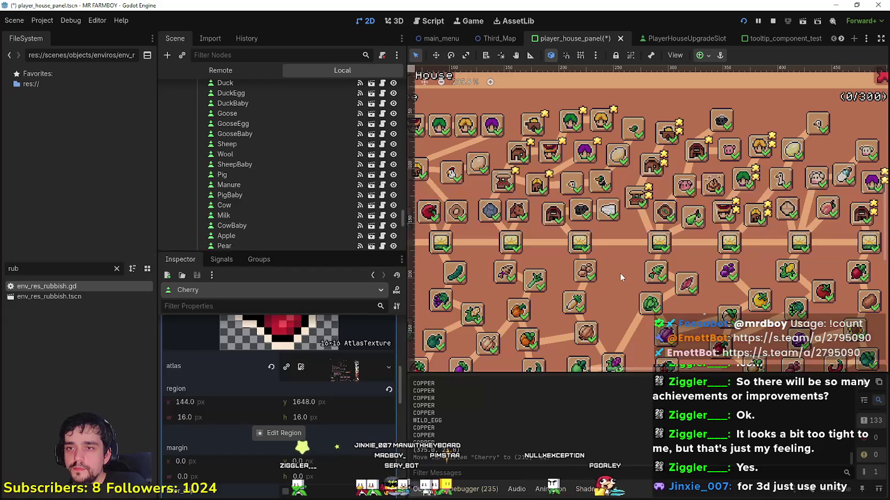
scroll(547, 230, "up", 2)
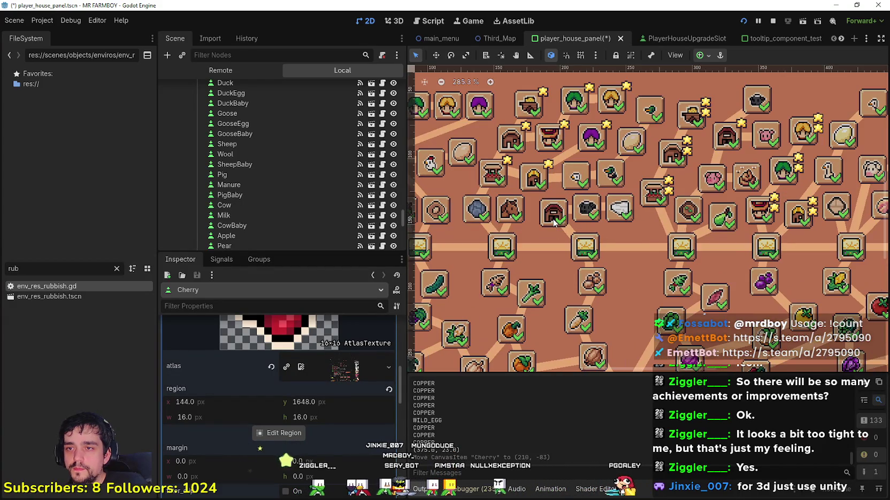
scroll(545, 226, "down", 2)
scroll(581, 241, "up", 2)
scroll(573, 231, "down", 1)
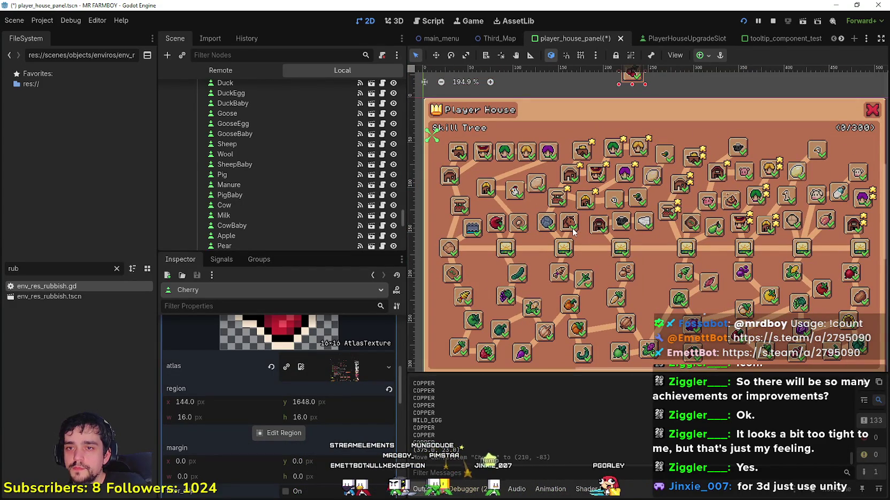
scroll(556, 225, "up", 1)
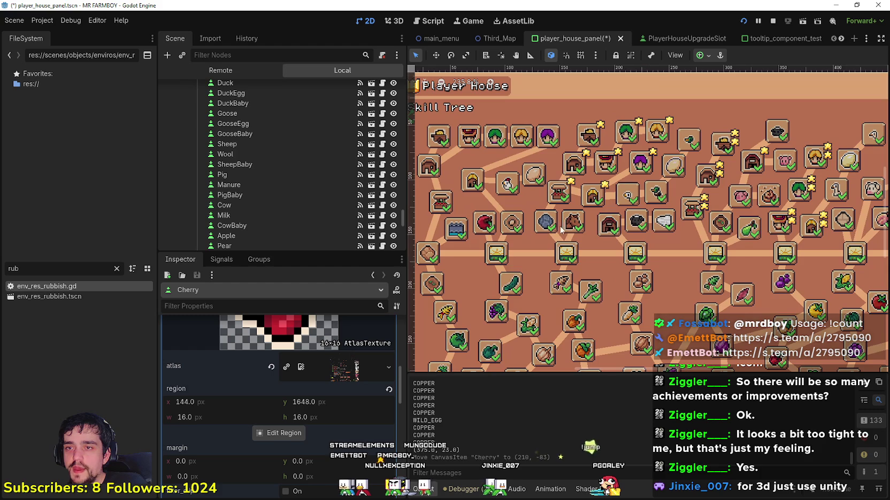
scroll(572, 227, "down", 1)
scroll(559, 227, "up", 2)
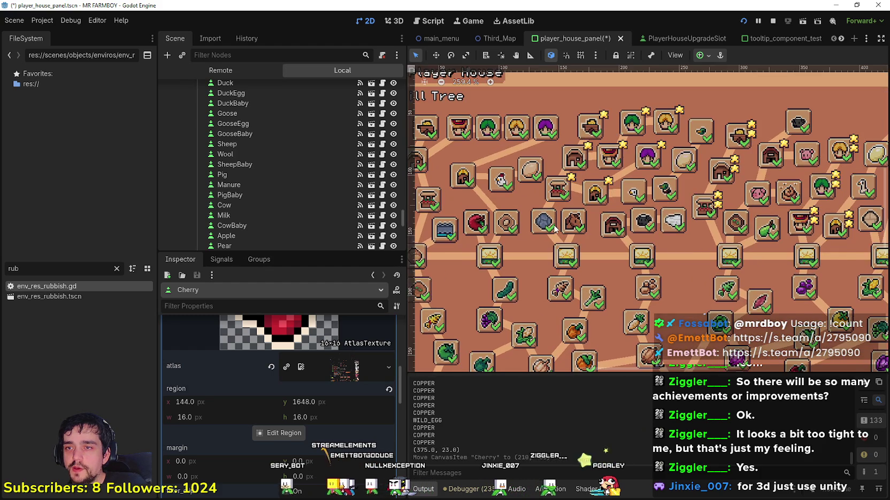
scroll(550, 229, "up", 1)
scroll(607, 230, "up", 3)
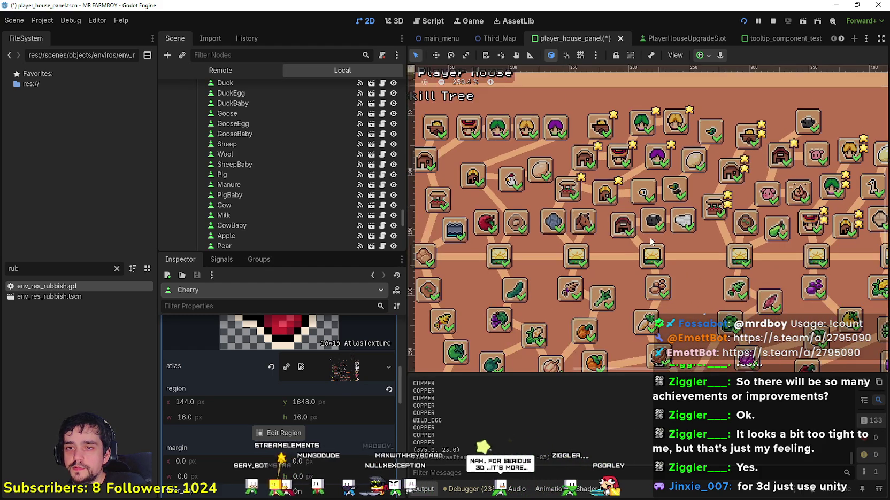
scroll(649, 255, "up", 2)
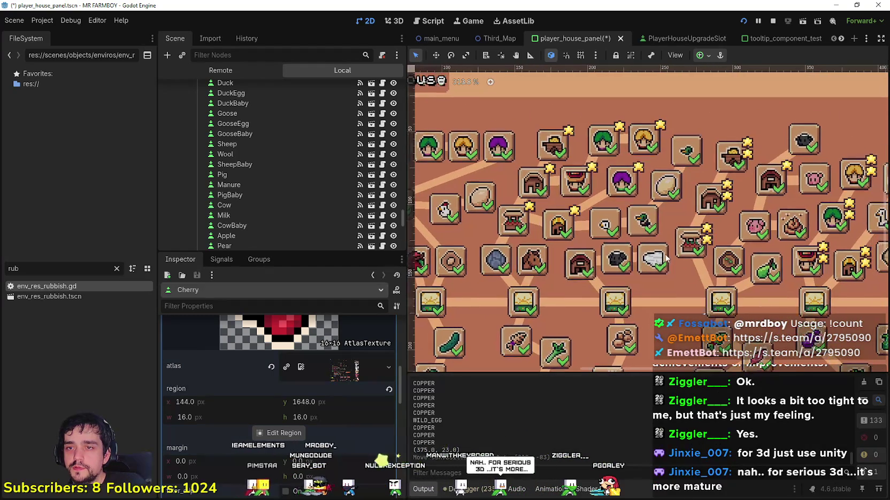
scroll(588, 240, "up", 3)
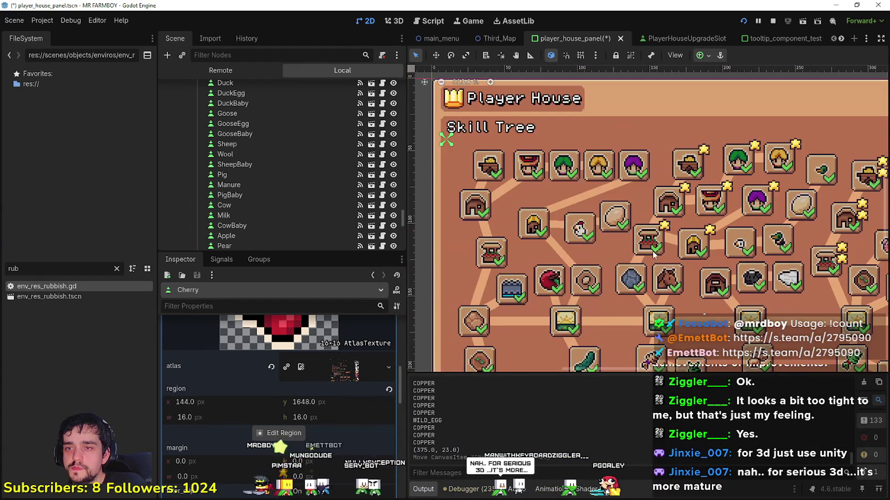
scroll(479, 217, "down", 1)
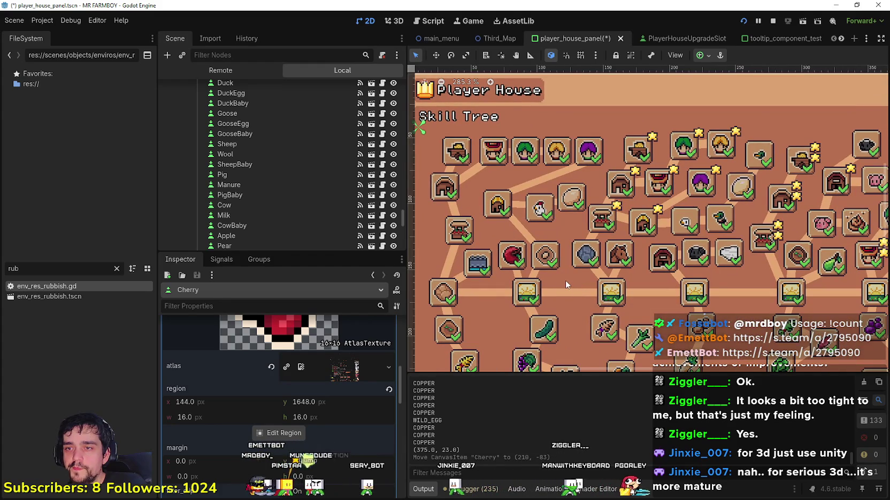
scroll(565, 281, "up", 2)
scroll(569, 247, "down", 1)
scroll(564, 237, "left", 2)
left_click(519, 165)
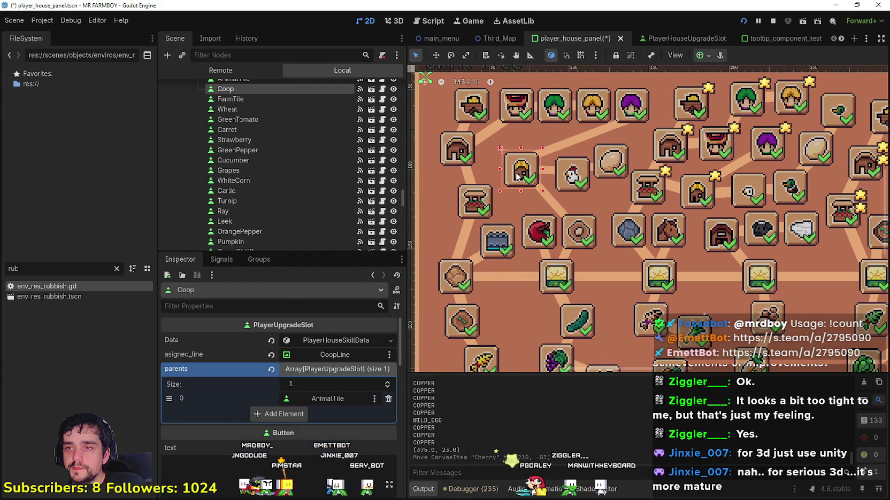
- Nudge the Coop tile up-left to (41, 42) and shift the Market tile slightly
left_click_drag(518, 165, 502, 164)
scroll(517, 214, "left", 2)
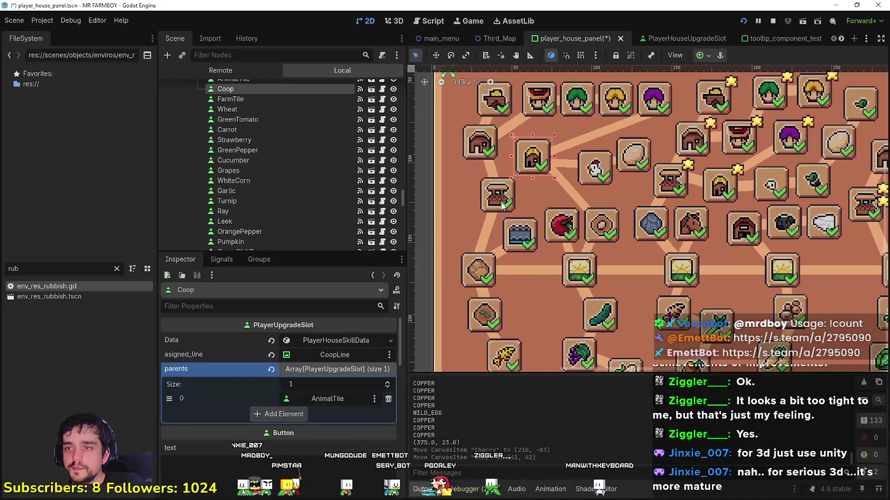
left_click(503, 205)
scroll(548, 222, "right", 3)
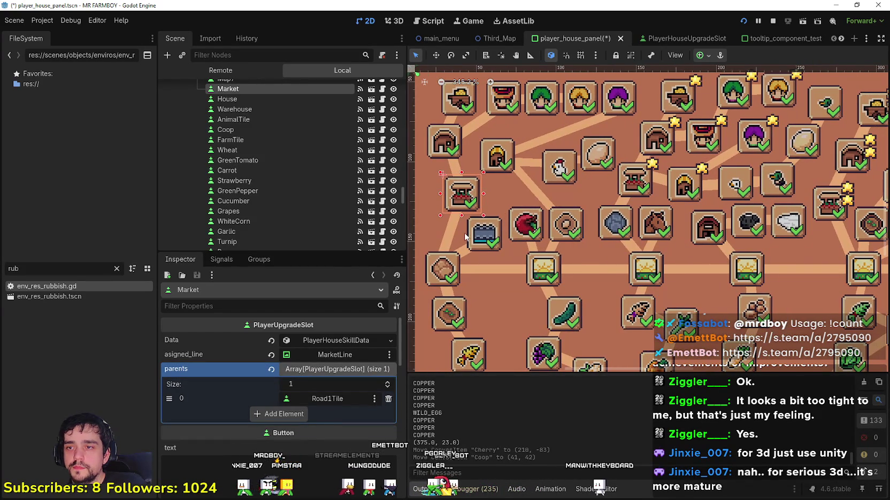
mouse_move(462, 203)
left_mouse_down()
mouse_move(452, 202)
mouse_move(501, 202)
left_mouse_up()
scroll(452, 202, "left", 5)
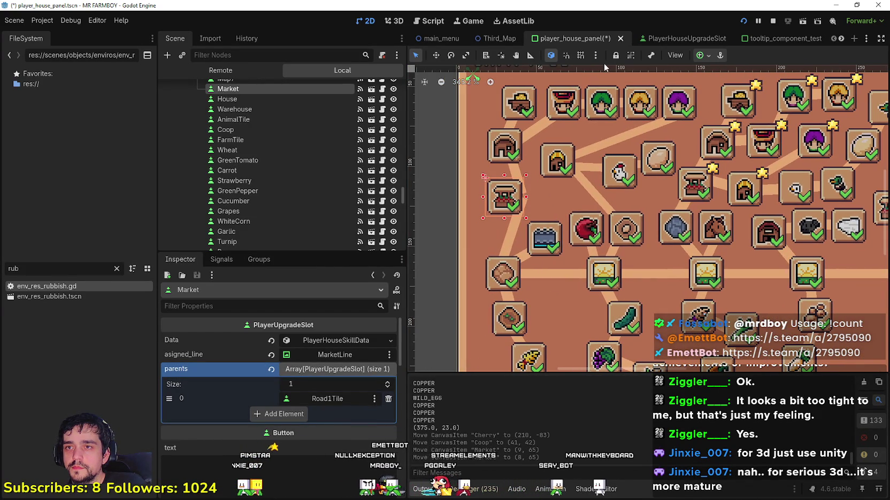
- Enable Smart Snap and Grid Snap, then move Market up 1 px to (8, 65)
left_click(566, 55)
left_click(581, 55)
scroll(488, 204, "up", 3)
left_click_drag(501, 198, 499, 200)
scroll(499, 200, "down", 3)
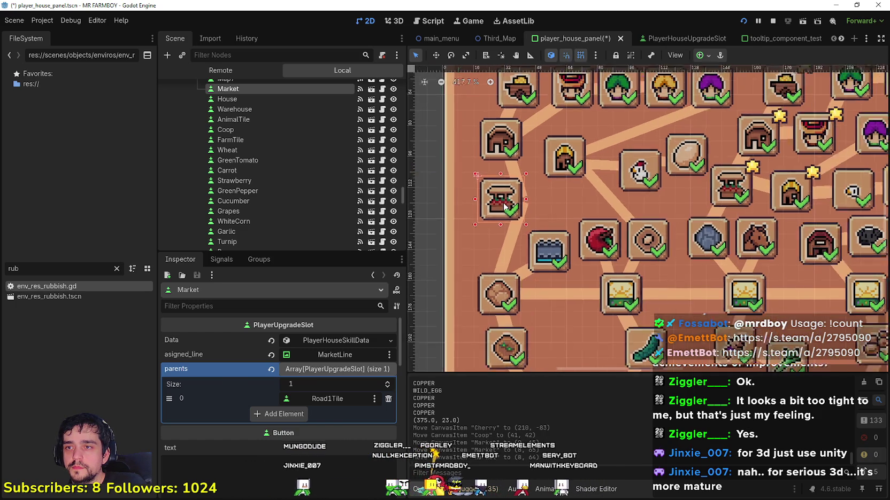
left_click(512, 237)
- Flip MarketLine onto the Market tile and rotate HouseLine to point at the House tile
left_click(465, 55)
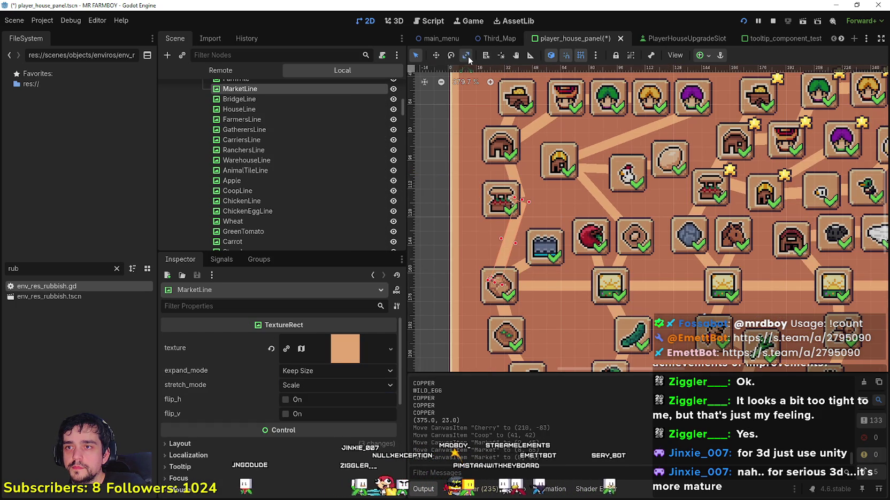
mouse_move(511, 206)
left_mouse_down()
mouse_move(509, 217)
mouse_move(490, 201)
left_mouse_up()
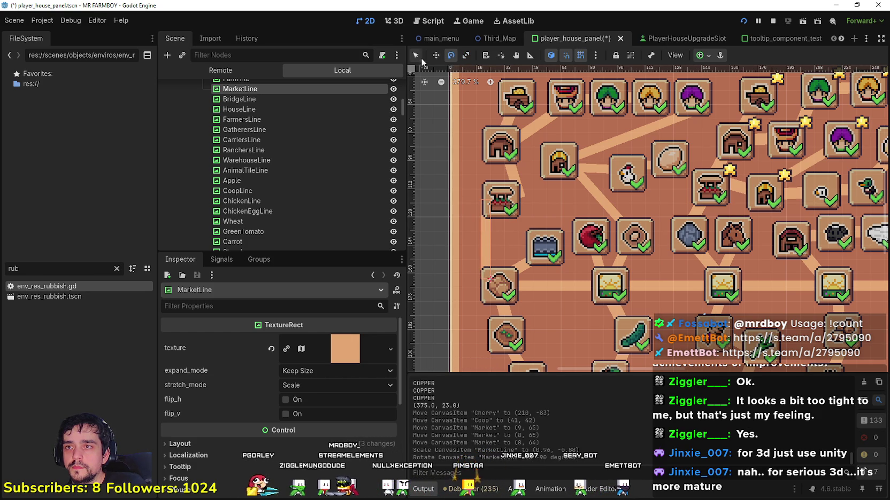
left_click_drag(489, 257, 503, 254)
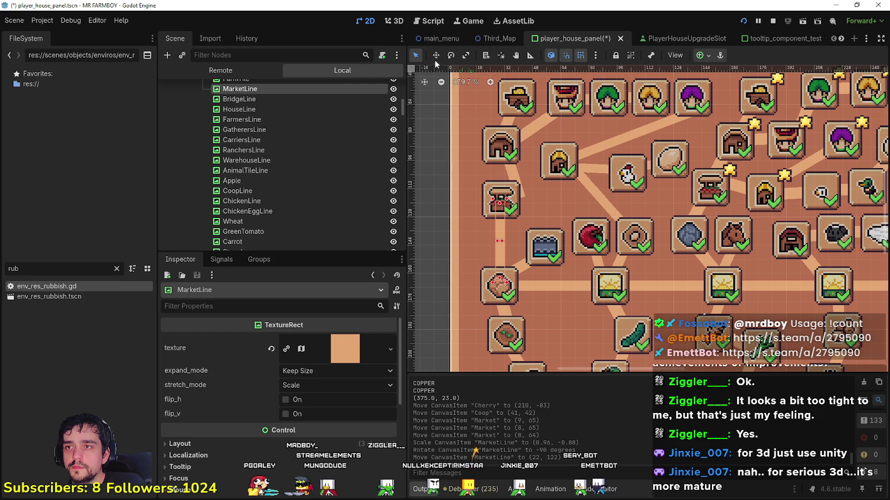
left_click(515, 179)
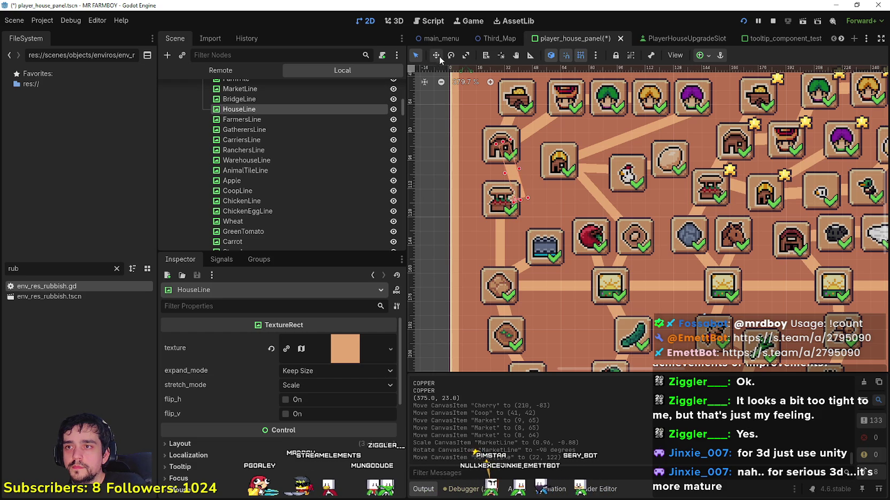
mouse_move(524, 197)
left_mouse_down()
mouse_move(539, 193)
mouse_move(503, 190)
left_mouse_up()
- Nudge the Coop and Bridge tiles, then stretch CoopLine and rotate it to about 131 degrees
left_click_drag(567, 169, 558, 181)
left_click(545, 254)
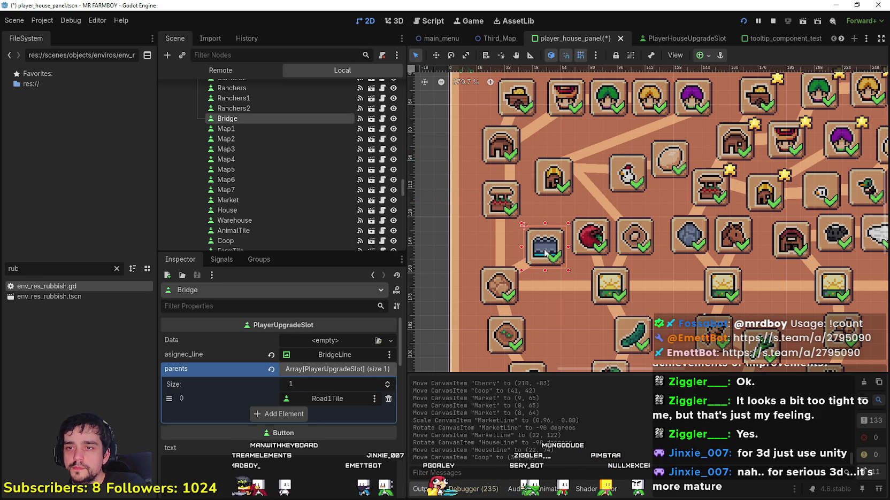
left_click_drag(544, 254, 538, 254)
scroll(529, 210, "right", 2)
scroll(529, 209, "up", 1)
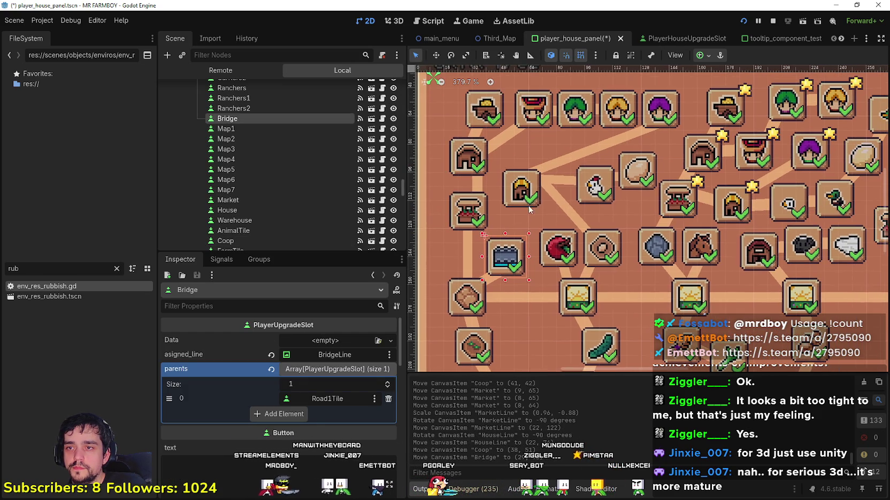
left_click(551, 187)
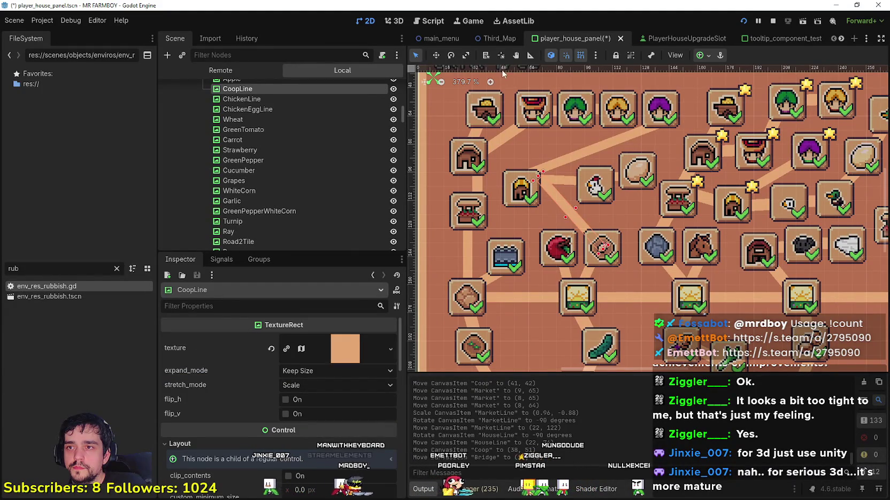
left_click(465, 56)
left_click_drag(540, 176, 540, 202)
left_click(450, 55)
left_click(581, 56)
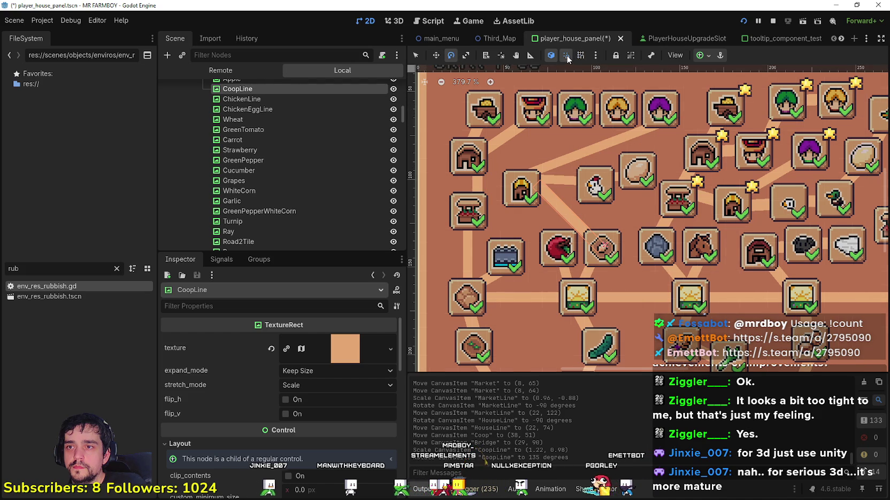
mouse_move(539, 187)
left_mouse_down()
mouse_move(543, 202)
mouse_move(533, 193)
left_mouse_up()
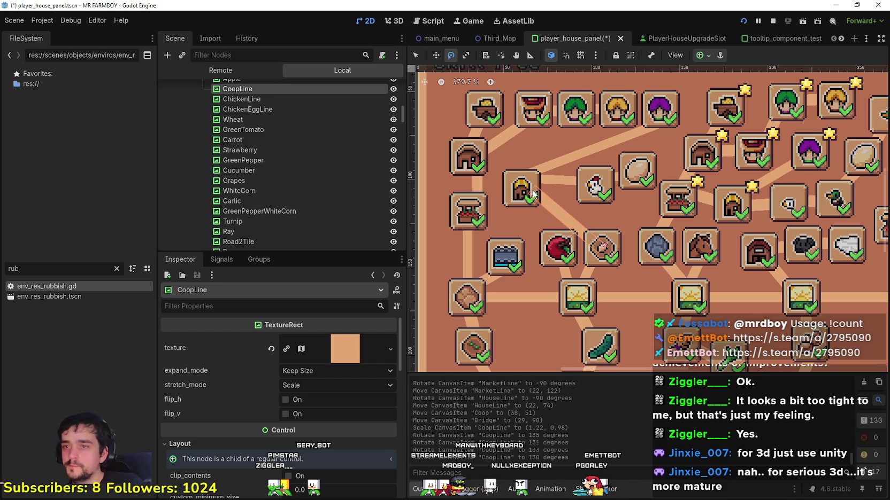
- Move ChickenLine beside the Coop tile and rotate it toward the Chicken tile
key("q")
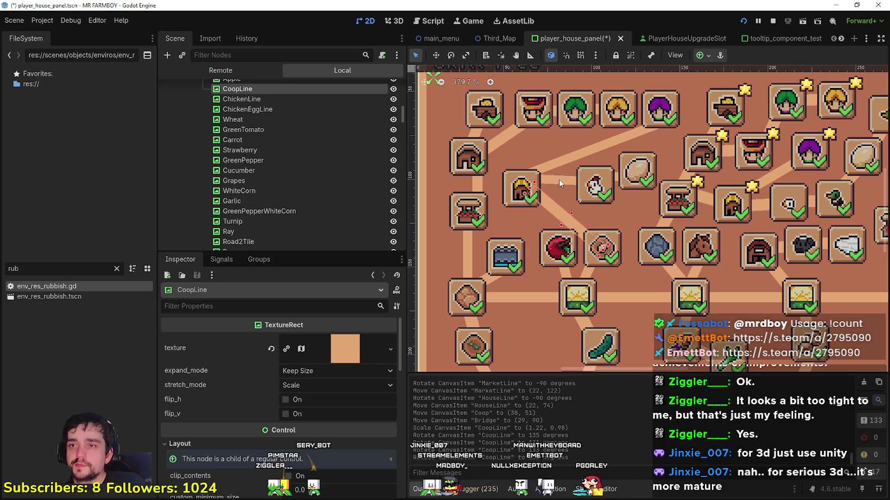
left_click_drag(559, 184, 558, 186)
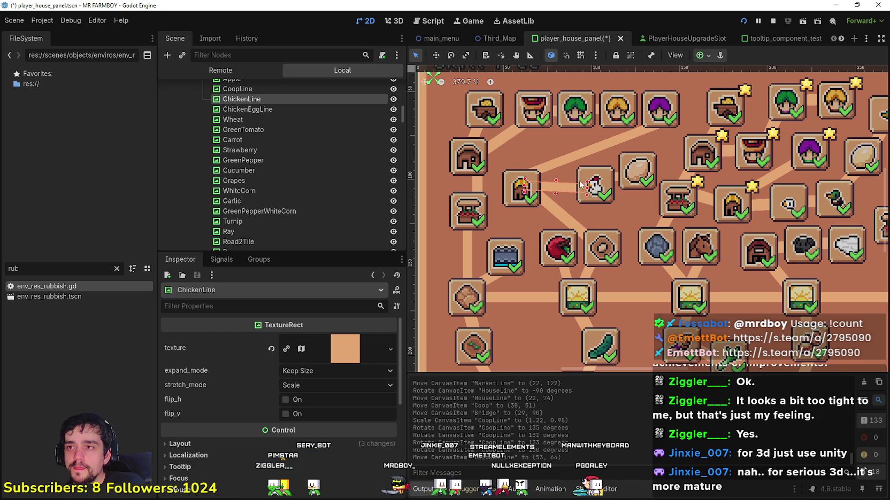
left_click_drag(575, 190, 576, 187)
scroll(583, 197, "down", 1)
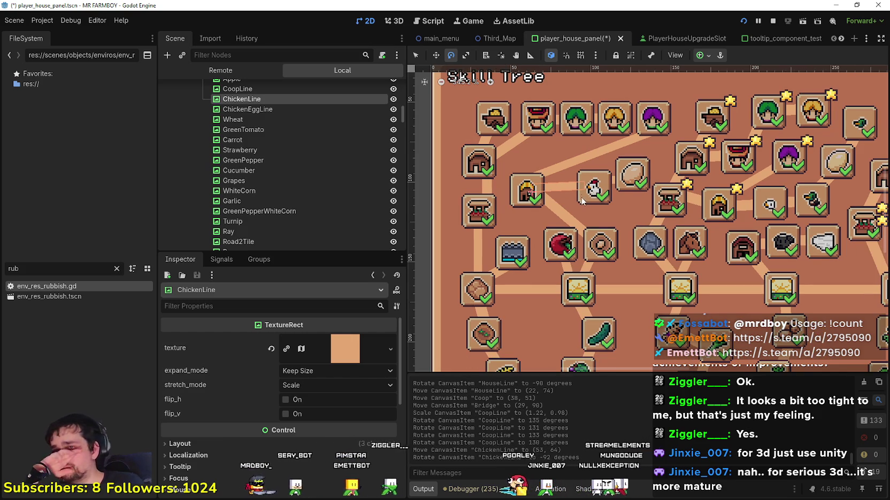
scroll(591, 199, "up", 1)
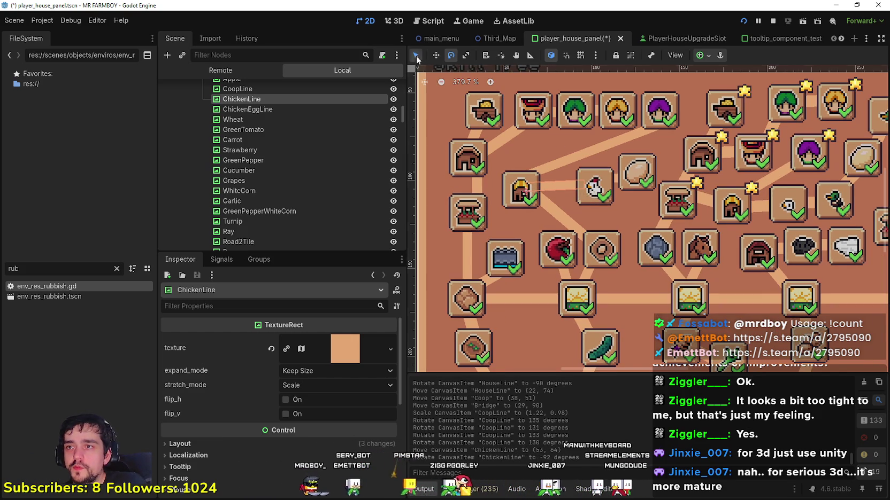
- Move the Chicken tile left, rotate ChickenEggLine to -15 degrees, nudge ChickenEgg, and save
key("q")
scroll(552, 190, "up", 3)
mouse_move(623, 203)
left_mouse_down()
mouse_move(561, 190)
mouse_move(545, 208)
left_mouse_up()
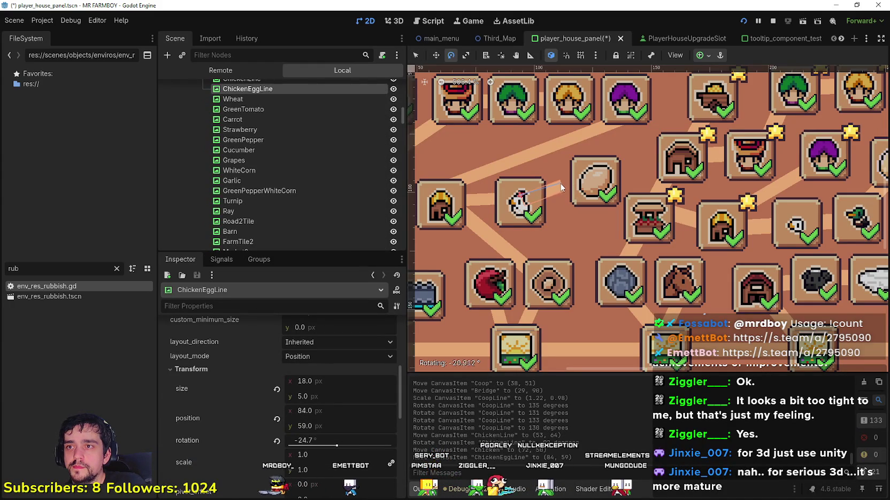
mouse_move(561, 190)
left_mouse_down()
mouse_move(583, 182)
mouse_move(574, 184)
left_mouse_up()
left_click(416, 55)
scroll(577, 188, "down", 3)
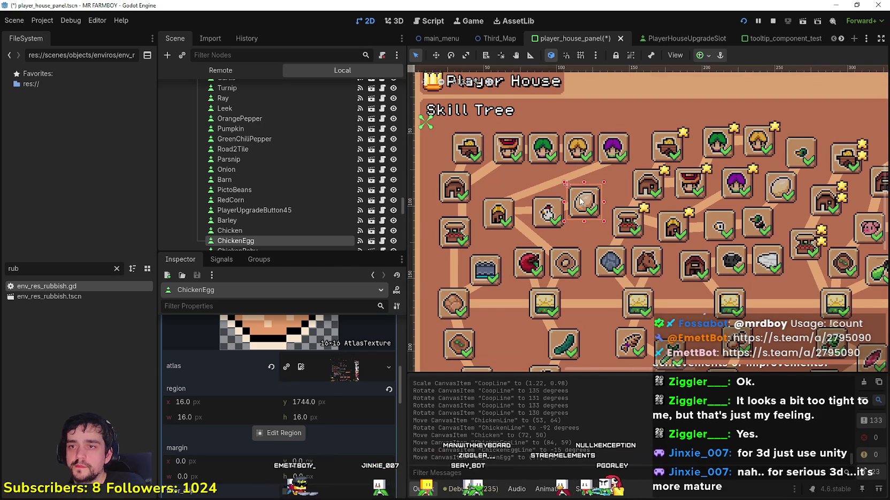
key("ctrl+s")
- Nudge RanchersLine slightly down-left and save the player_house_panel scene again
scroll(597, 289, "right", 2)
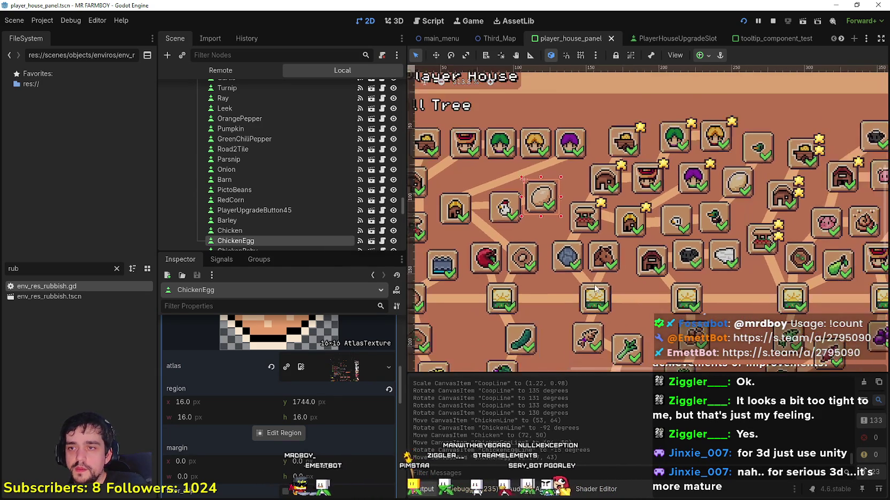
scroll(539, 158, "up", 1)
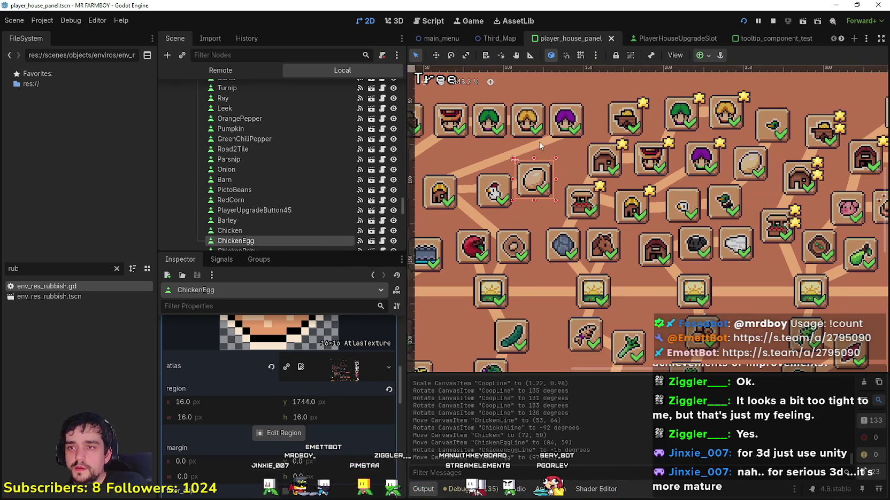
left_click(551, 148)
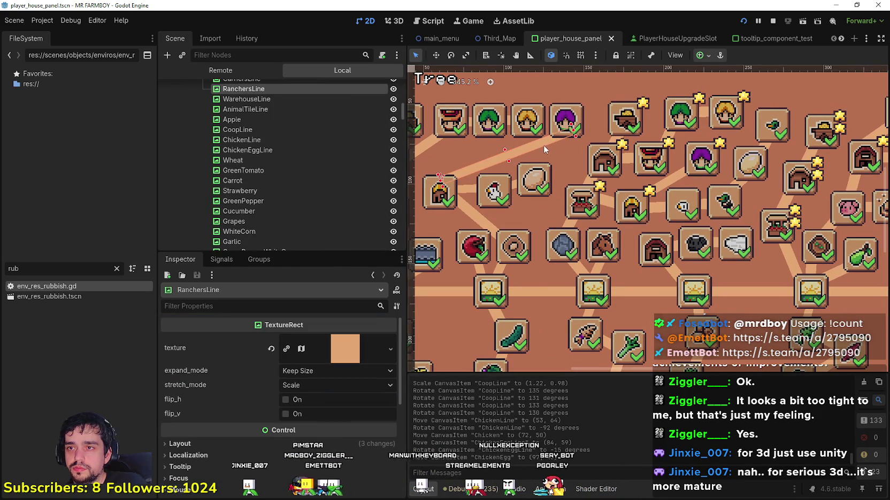
left_click_drag(540, 144, 540, 150)
scroll(613, 266, "up", 1)
key("ctrl+s")
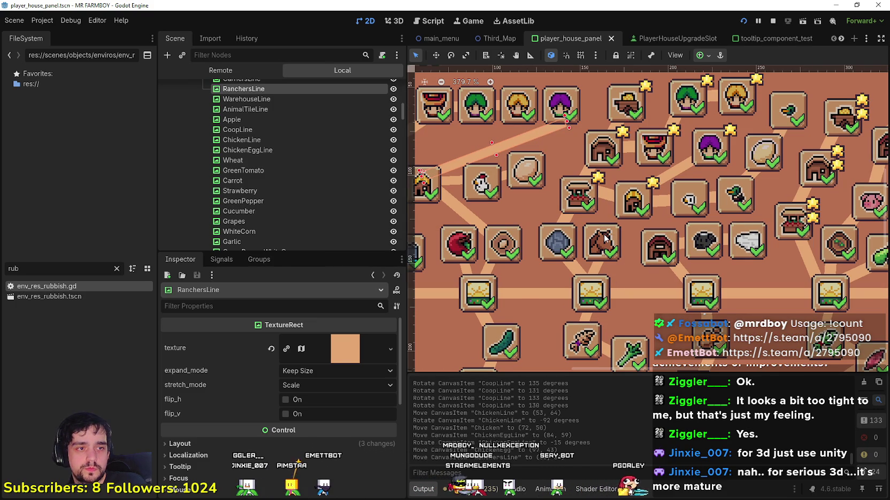
scroll(559, 201, "down", 3)
scroll(541, 209, "up", 2)
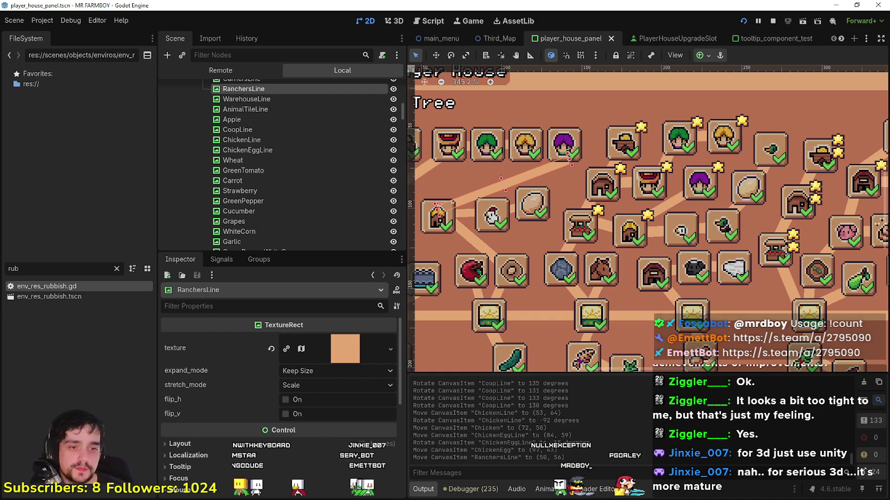
key("alt+Tab")
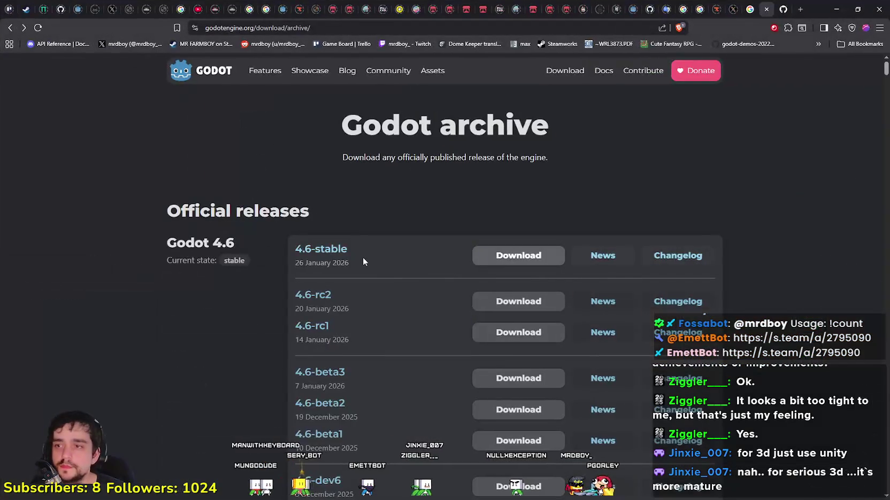
left_click(613, 262)
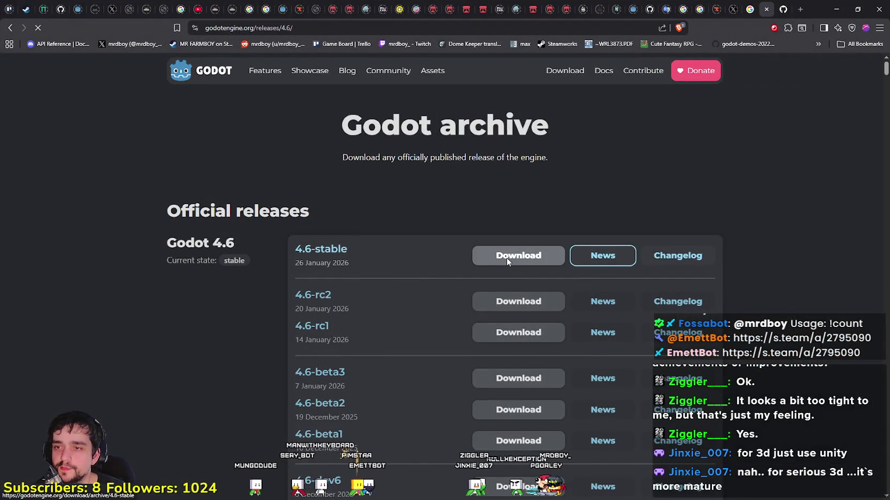
scroll(491, 273, "down", 15)
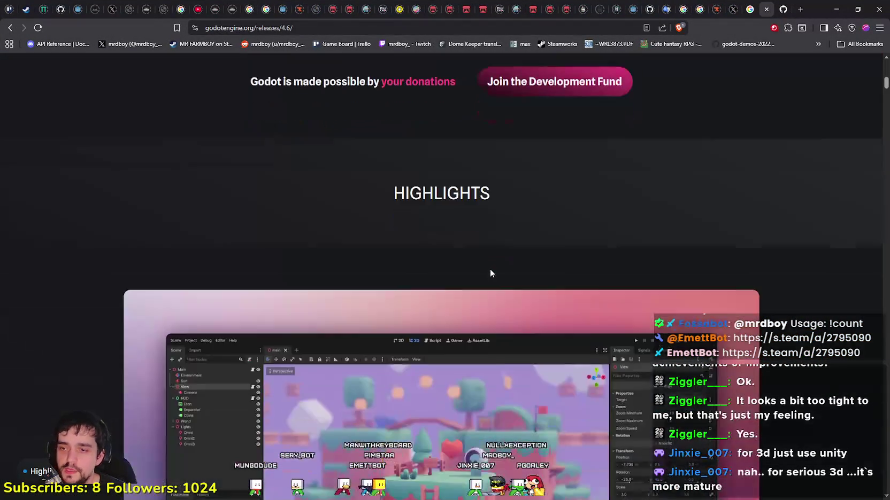
scroll(472, 285, "down", 12)
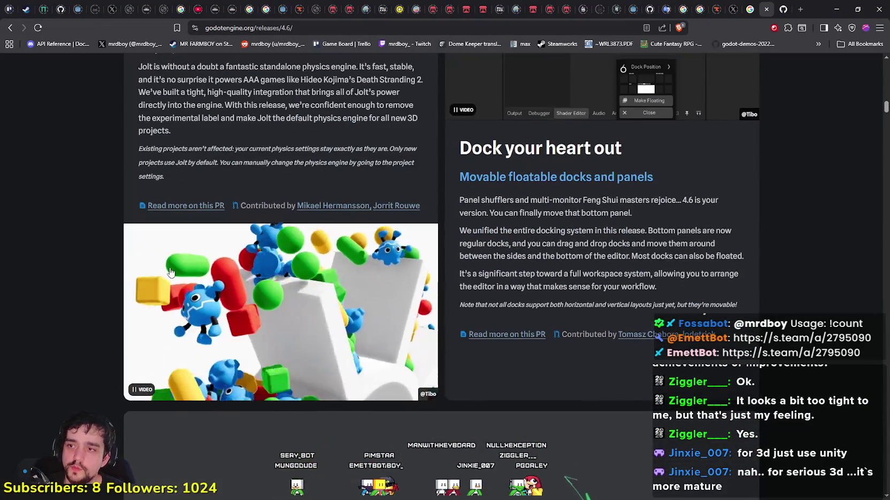
scroll(335, 316, "down", 3)
scroll(335, 315, "down", 2)
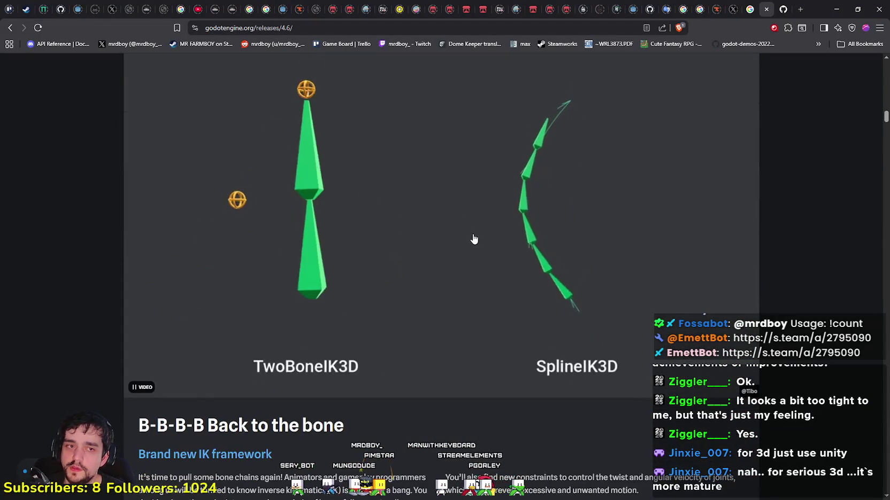
scroll(387, 219, "up", 2)
scroll(387, 219, "down", 12)
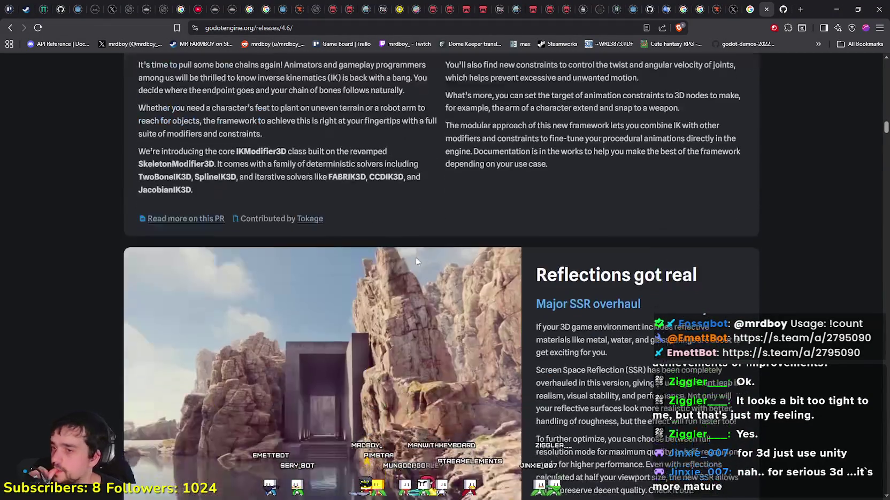
scroll(597, 264, "down", 1)
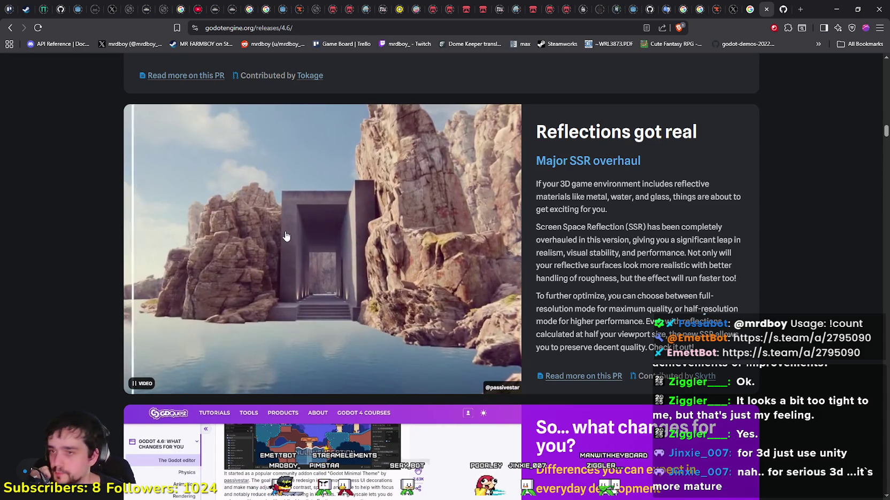
scroll(297, 231, "down", 15)
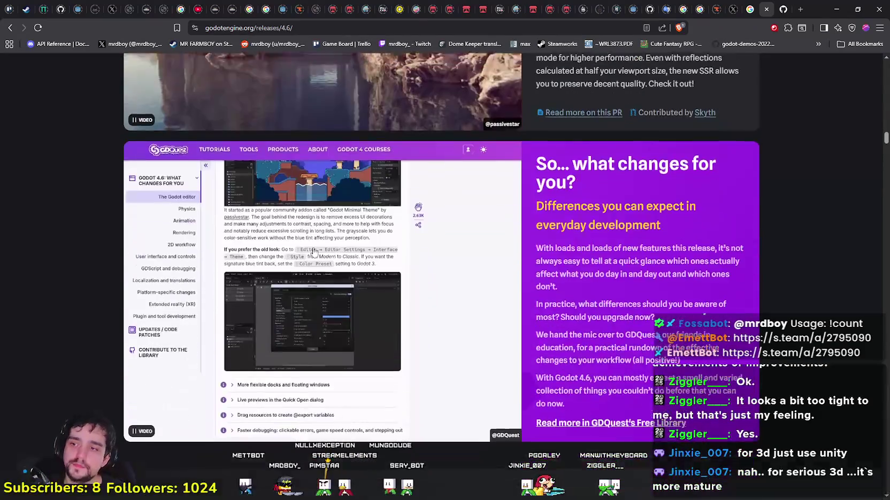
scroll(396, 419, "down", 8)
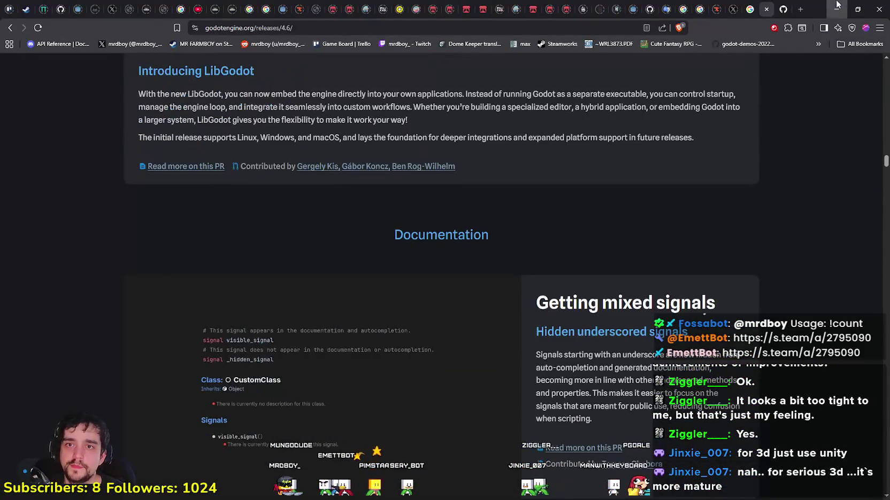
left_click(837, 5)
scroll(652, 240, "up", 3)
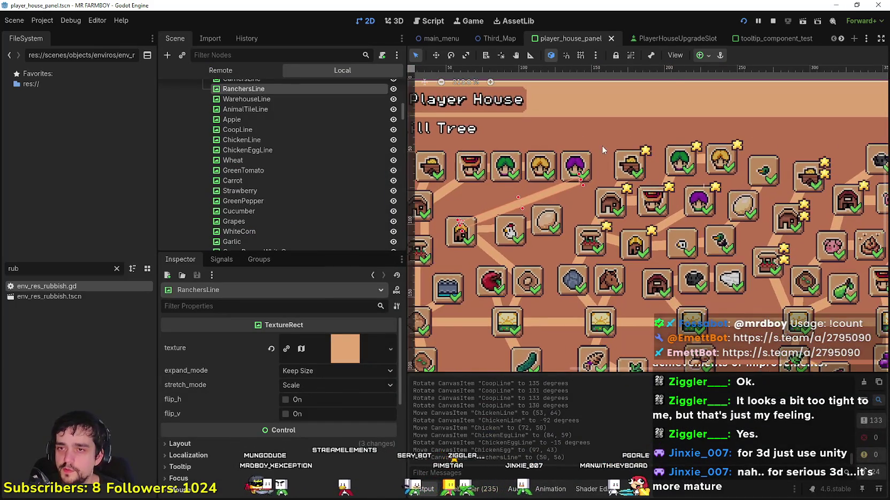
scroll(652, 240, "down", 5)
scroll(606, 193, "up", 7)
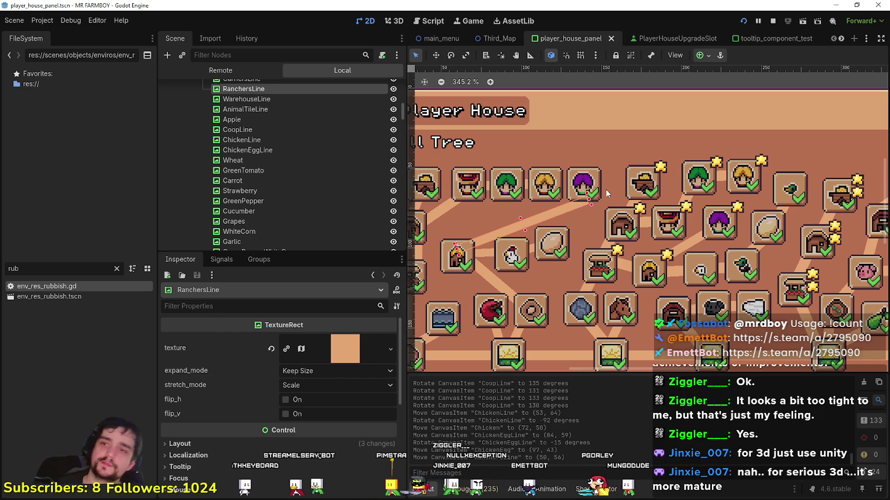
scroll(588, 205, "up", 6)
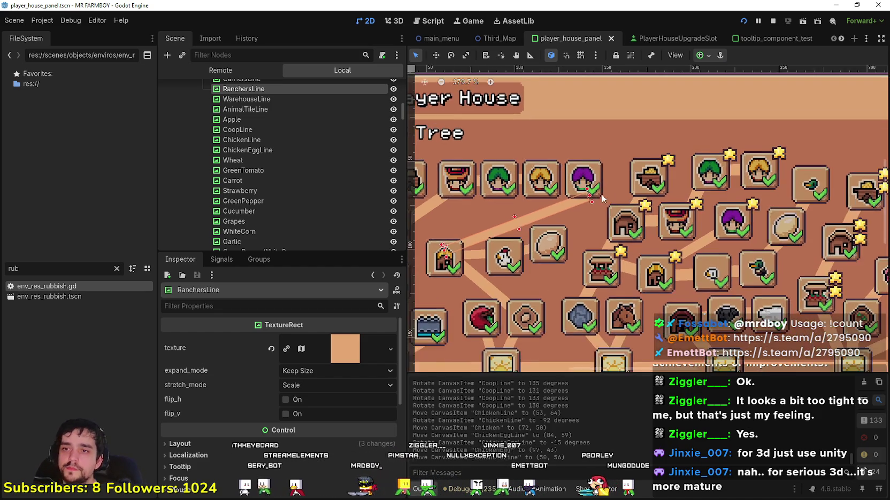
scroll(613, 188, "down", 6)
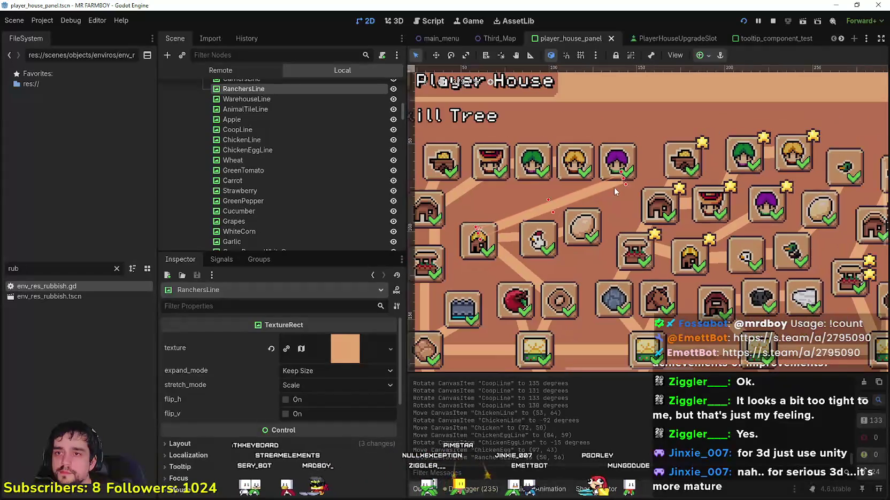
scroll(529, 213, "up", 3)
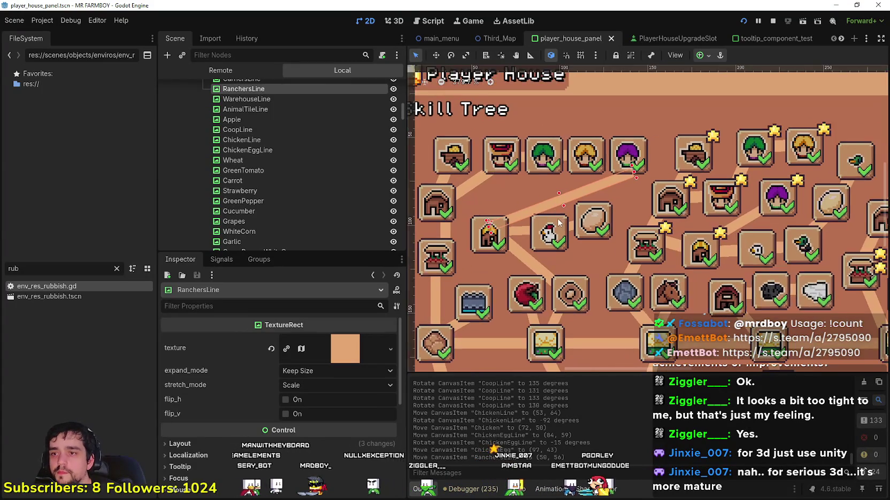
- Shift RanchersLine slightly down-left and tilt it with the Rotate tool
left_click_drag(601, 205, 599, 210)
left_click(451, 55)
left_click_drag(641, 174, 634, 170)
scroll(635, 172, "down", 1)
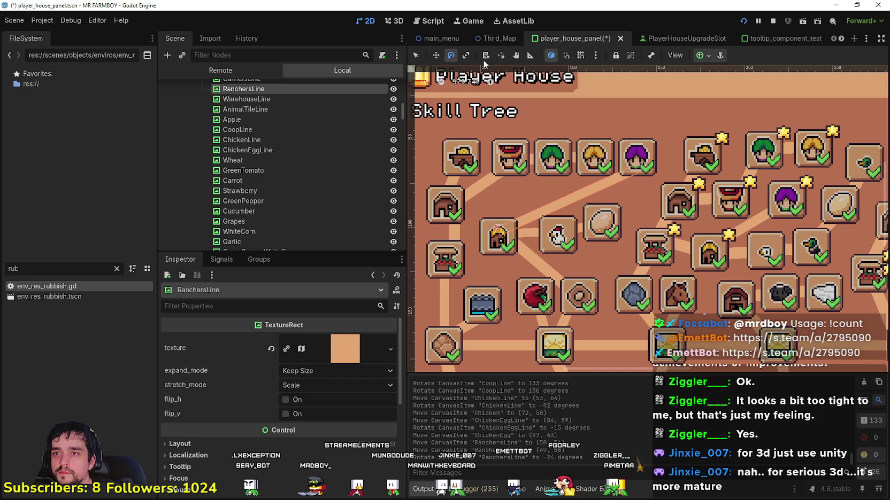
left_click(412, 54)
- Lower the Ranchers slot, then move RanchersLine to (47, 56) and angle it to -20 degrees
left_click(647, 154)
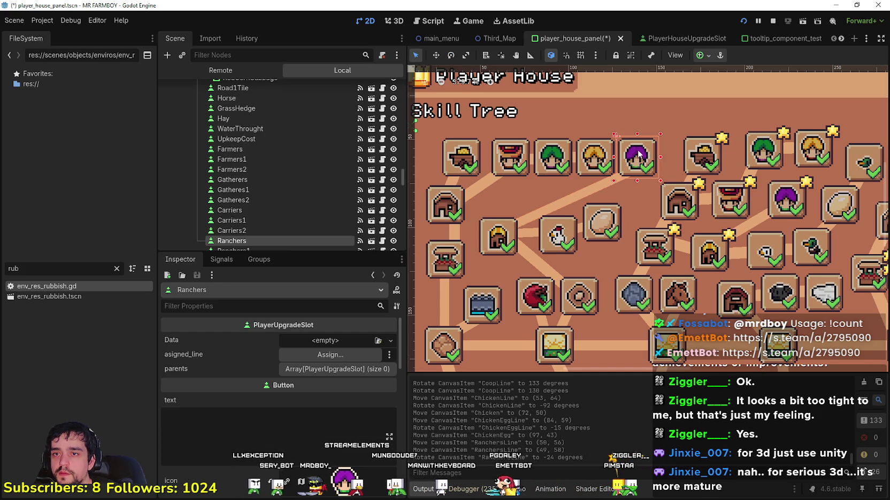
left_click_drag(636, 151, 638, 161)
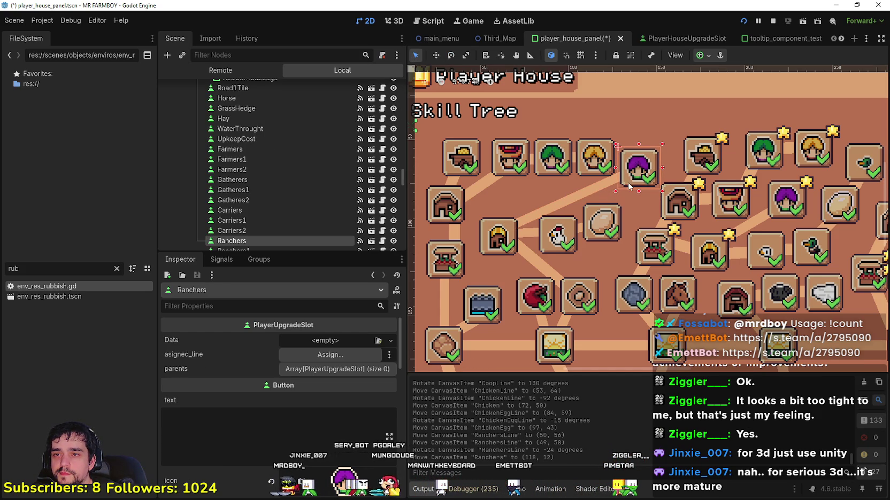
scroll(634, 169, "up", 1)
left_click(621, 178)
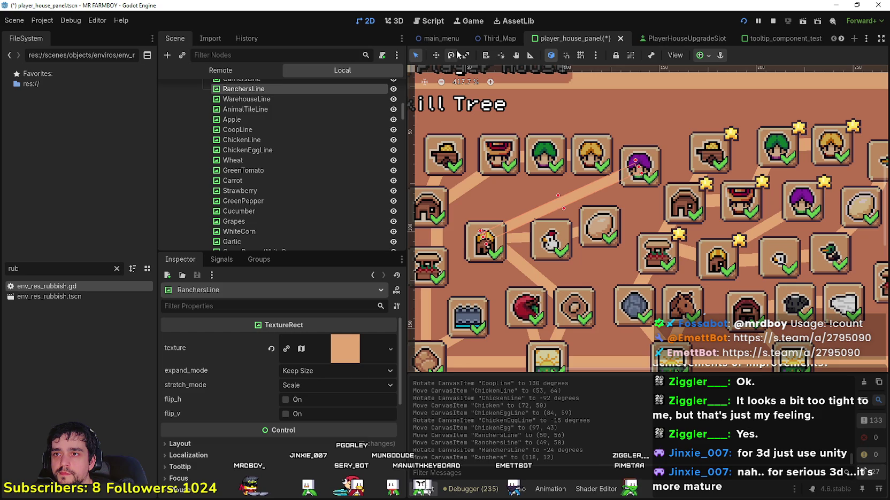
left_click_drag(634, 169, 635, 172)
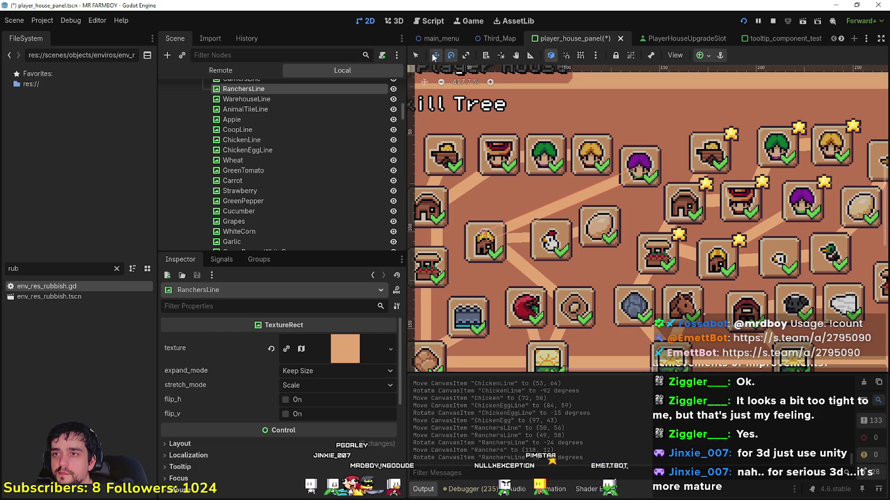
left_click_drag(577, 185, 573, 181)
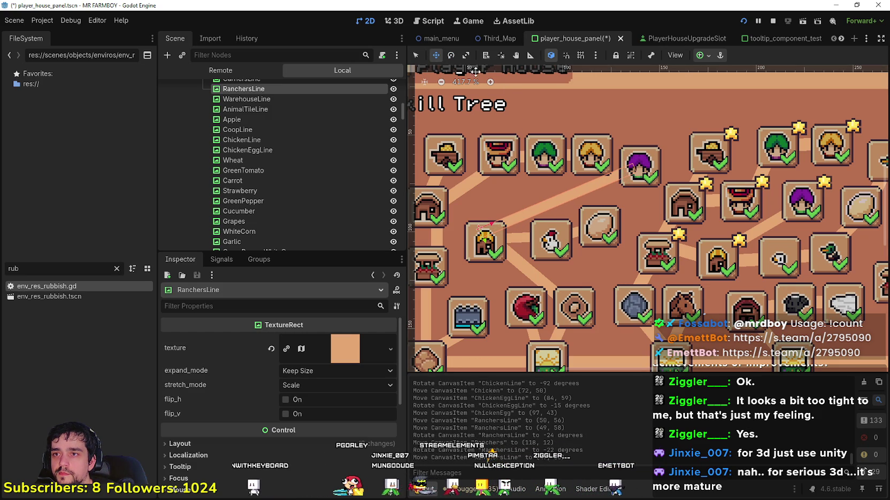
left_click(450, 55)
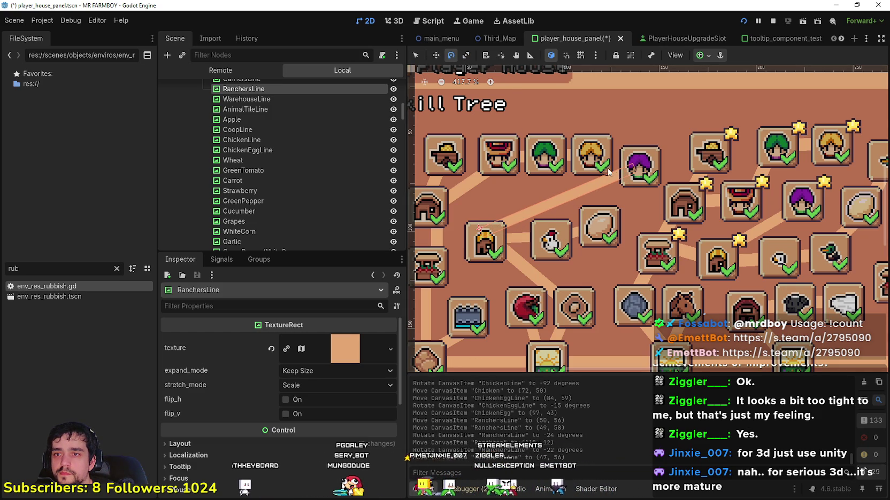
left_click_drag(638, 177, 633, 178)
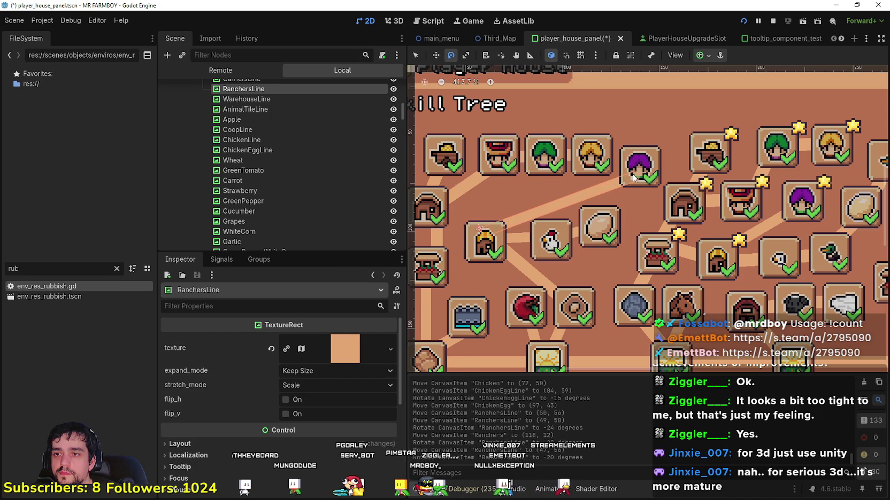
- Save the player house panel scene and bring the Player House and Skill Tree titles into view
key("ctrl+s")
scroll(597, 286, "down", 5)
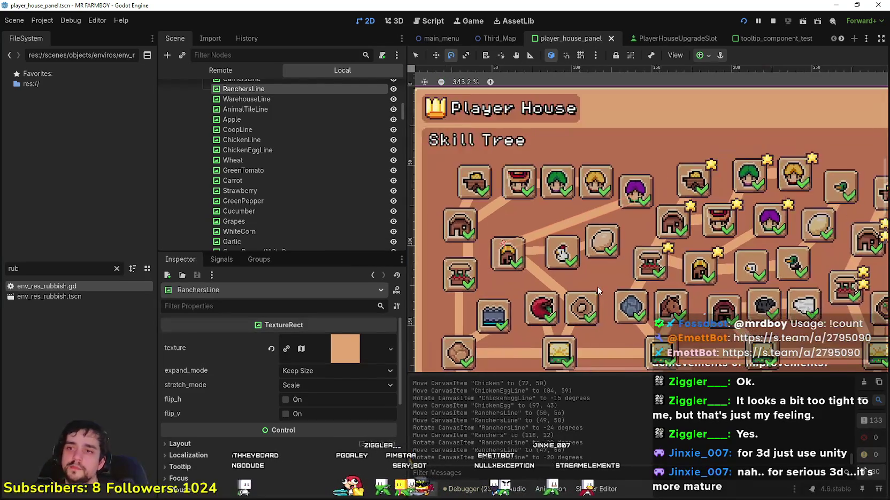
scroll(601, 284, "up", 2)
scroll(591, 167, "down", 2)
scroll(592, 311, "up", 3)
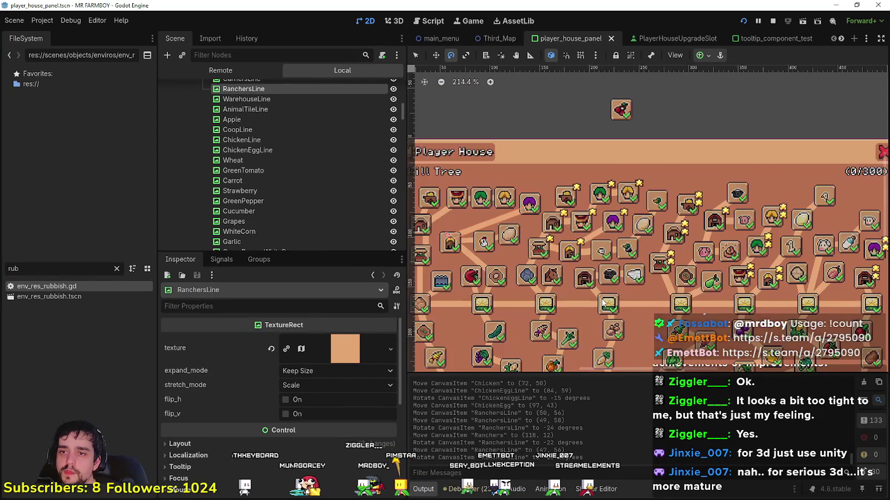
scroll(592, 311, "down", 3)
scroll(592, 202, "up", 3)
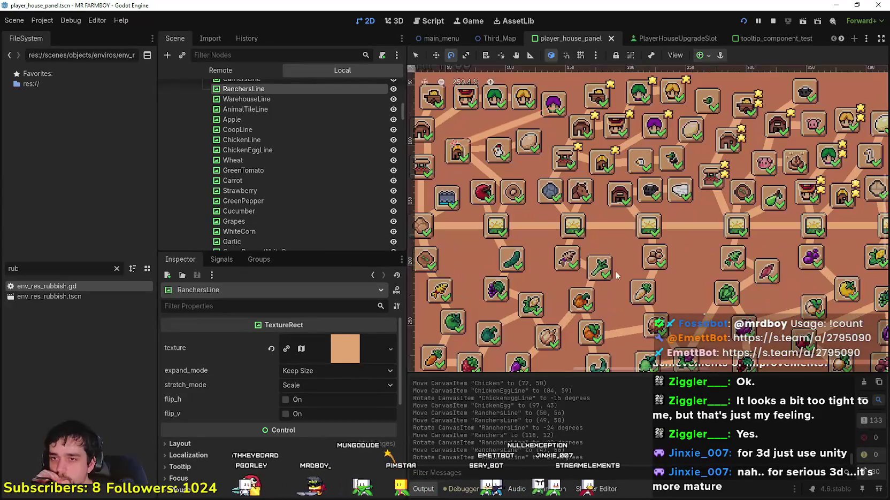
left_click_drag(592, 202, 590, 242)
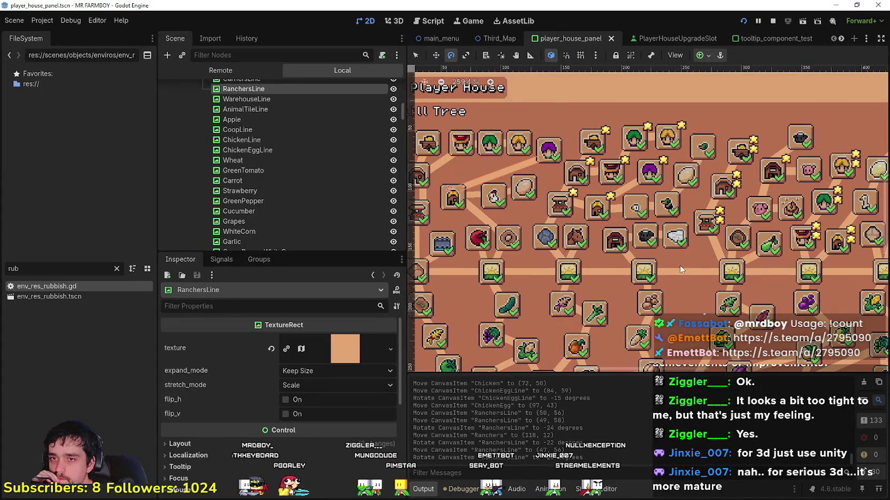
left_click_drag(680, 269, 704, 258)
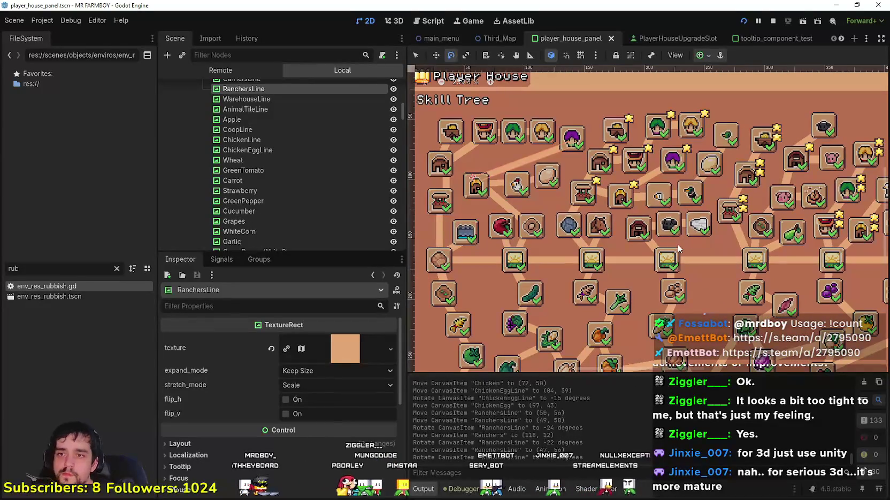
scroll(678, 245, "up", 2)
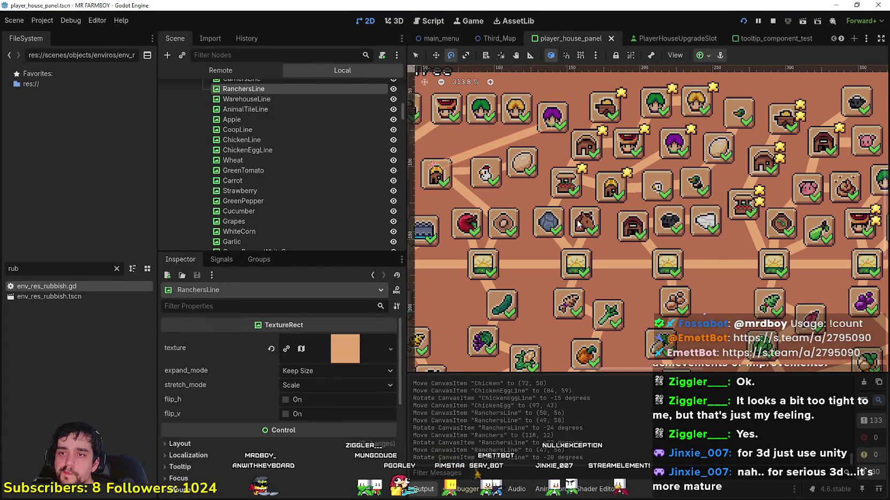
scroll(578, 220, "down", 1)
- Nudge the Horse slot to (144, 85) and save the scene
left_click(416, 55)
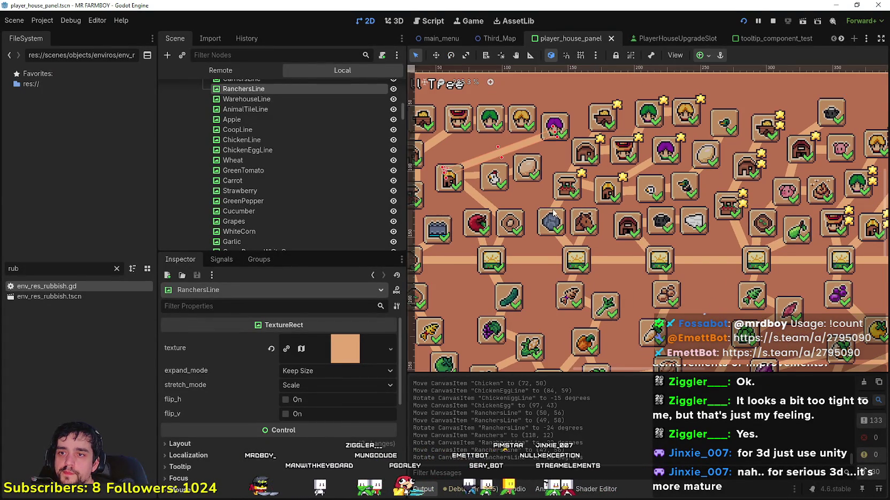
scroll(607, 198, "down", 4)
left_click(590, 216)
scroll(588, 217, "up", 1)
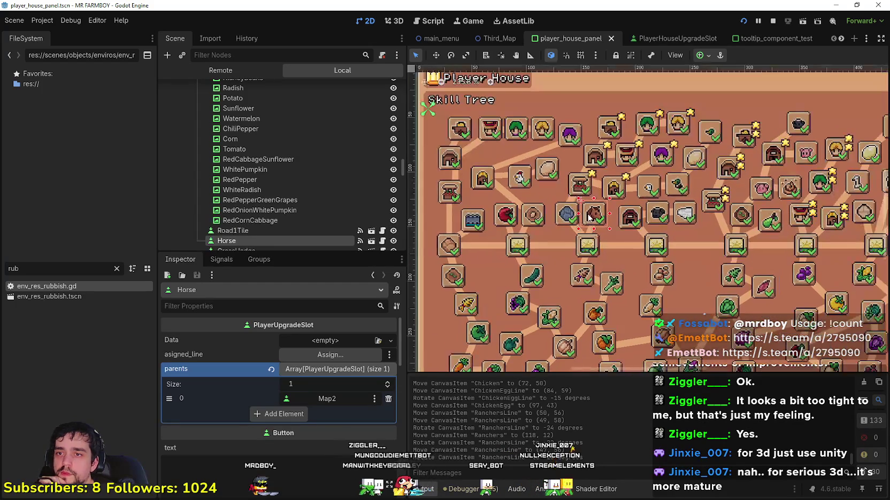
left_click_drag(590, 213, 596, 218)
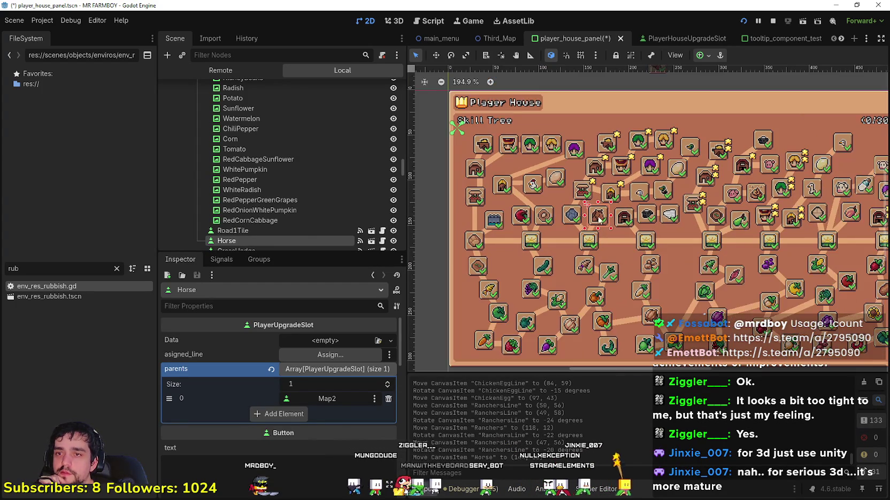
key("ctrl+s")
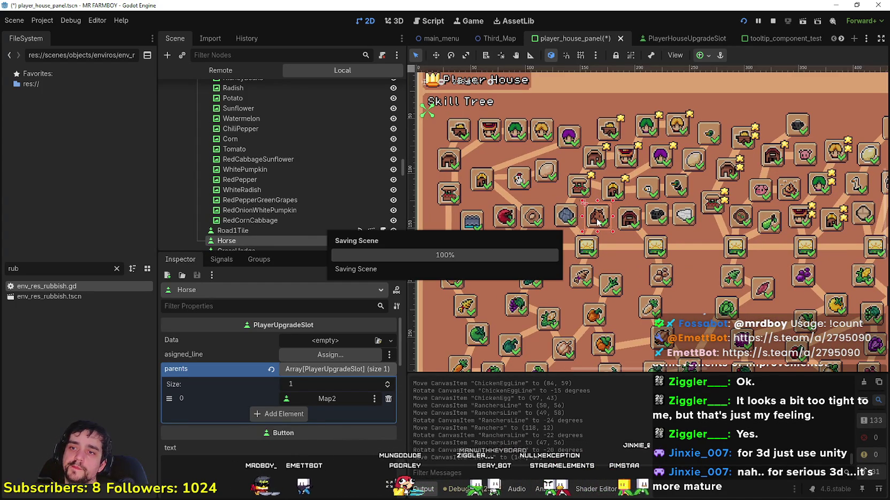
- Pan across the skill tree, selecting the Wool slot and then the Cherry icon
scroll(594, 217, "down", 2)
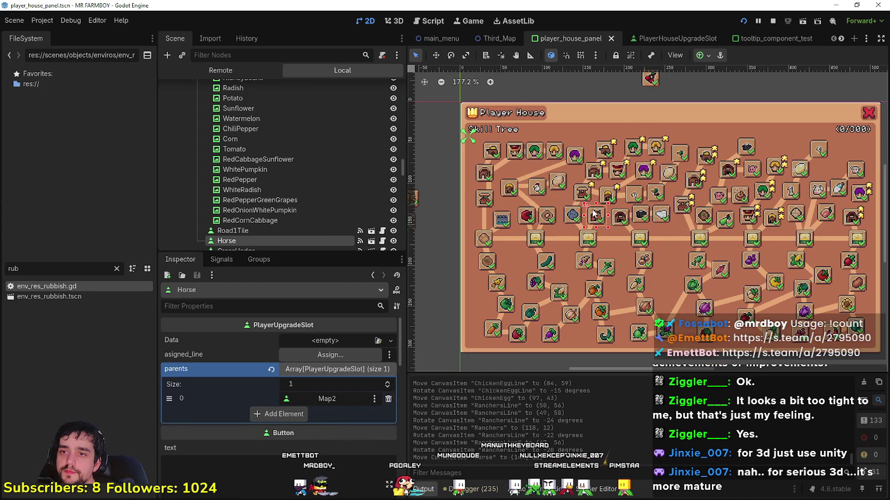
scroll(672, 234, "down", 1)
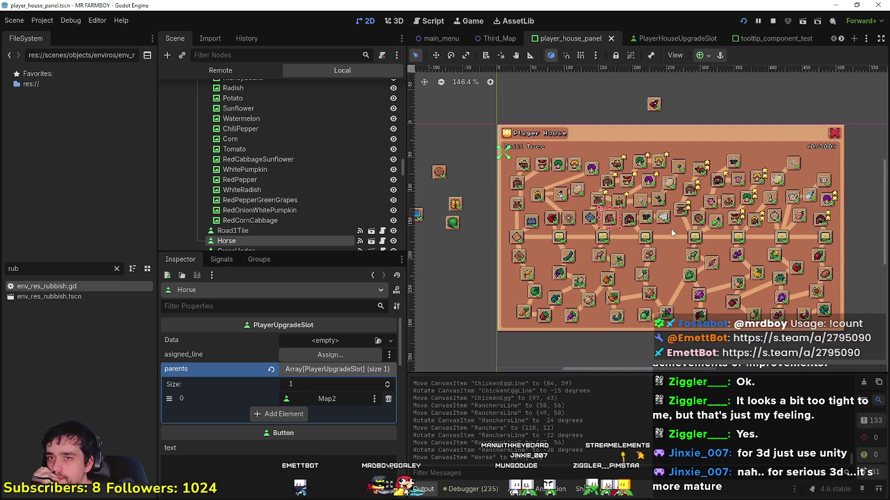
scroll(670, 229, "up", 1)
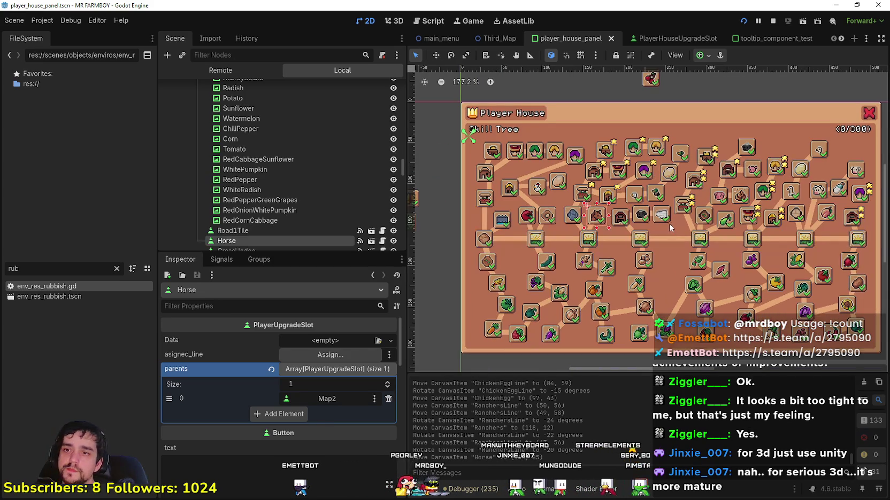
scroll(484, 227, "up", 3)
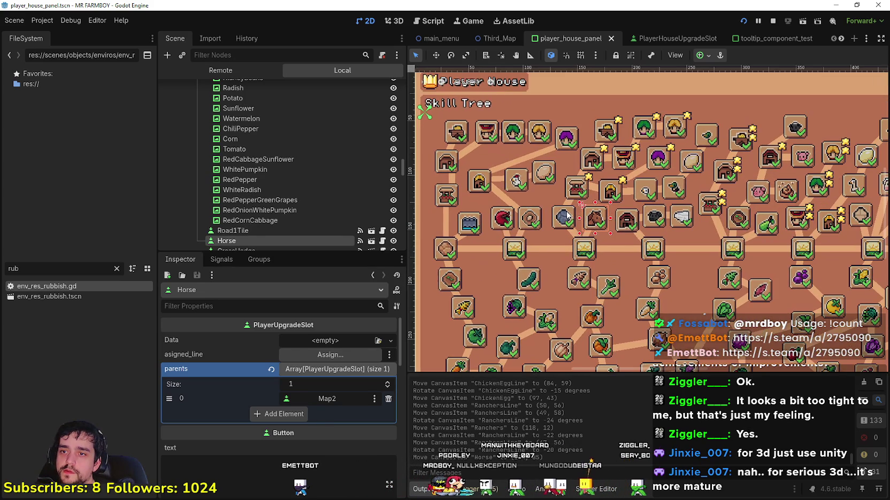
mouse_move(625, 233)
left_mouse_down()
mouse_move(645, 241)
mouse_move(582, 211)
mouse_move(594, 212)
left_mouse_up()
scroll(635, 232, "down", 1)
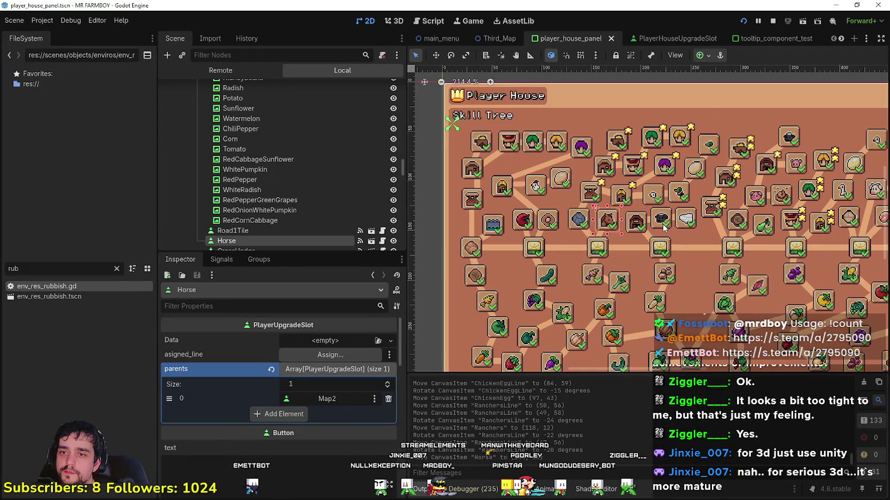
scroll(635, 231, "up", 1)
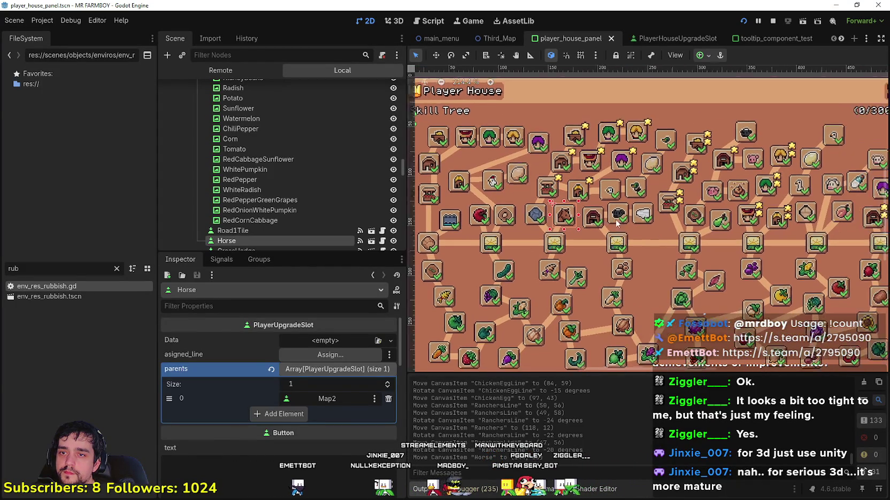
left_click_drag(635, 231, 615, 213)
scroll(634, 255, "up", 1)
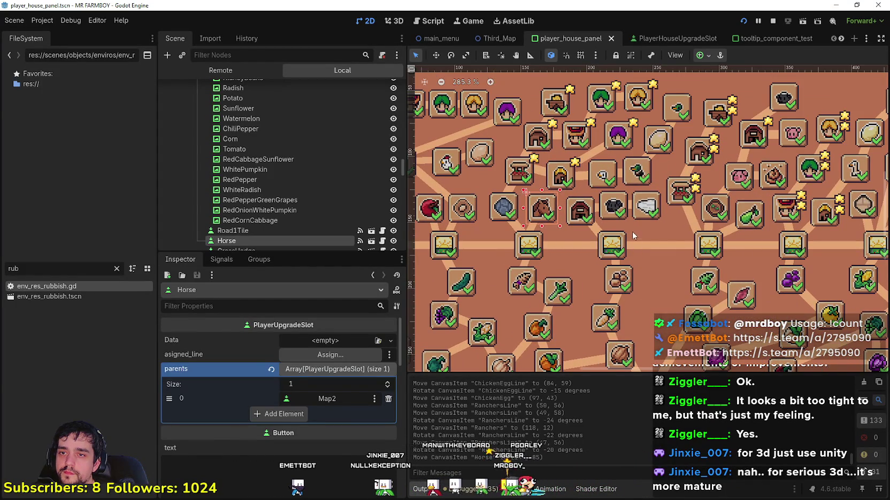
scroll(633, 234, "down", 2)
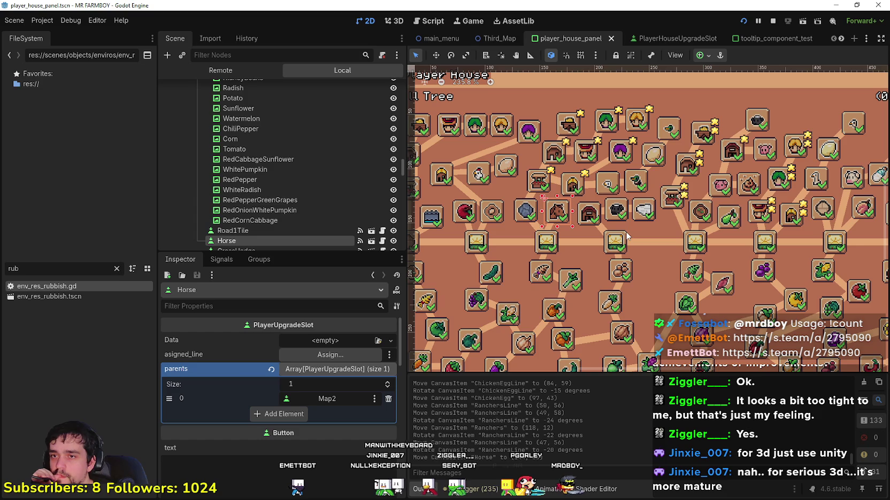
left_click(643, 220)
scroll(644, 225, "down", 1)
scroll(643, 225, "down", 1)
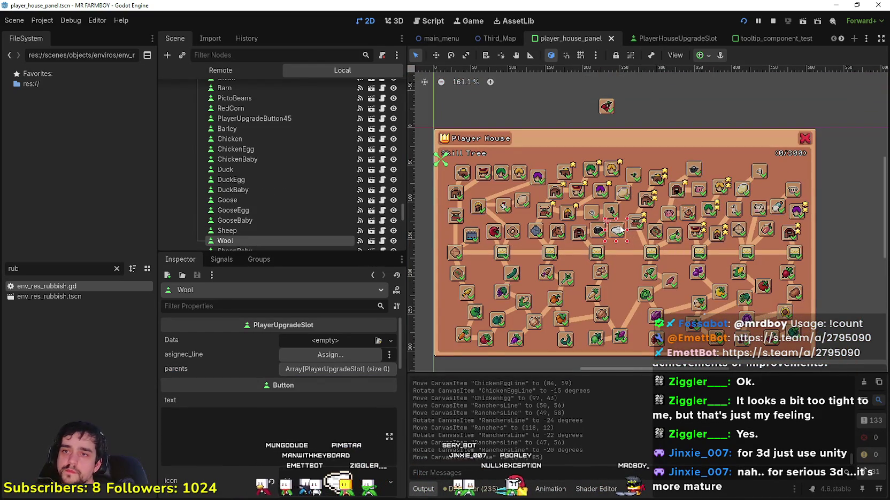
scroll(625, 235, "up", 2)
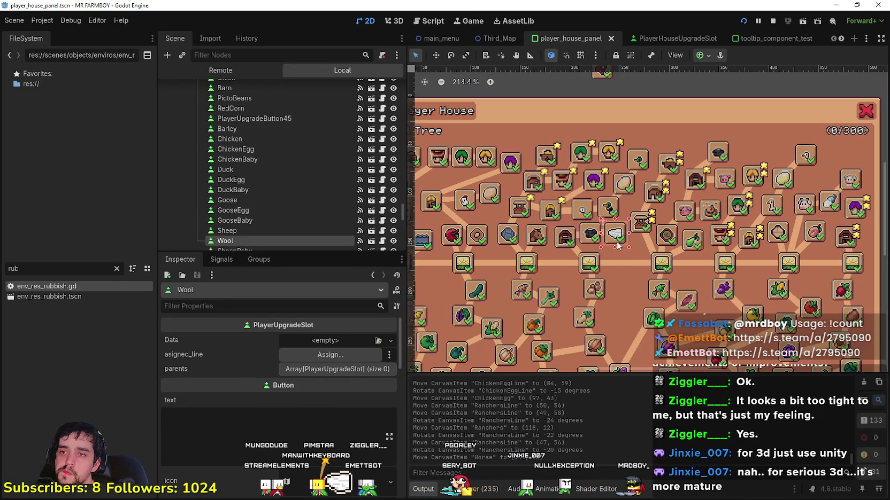
scroll(618, 245, "down", 2)
scroll(626, 170, "up", 1)
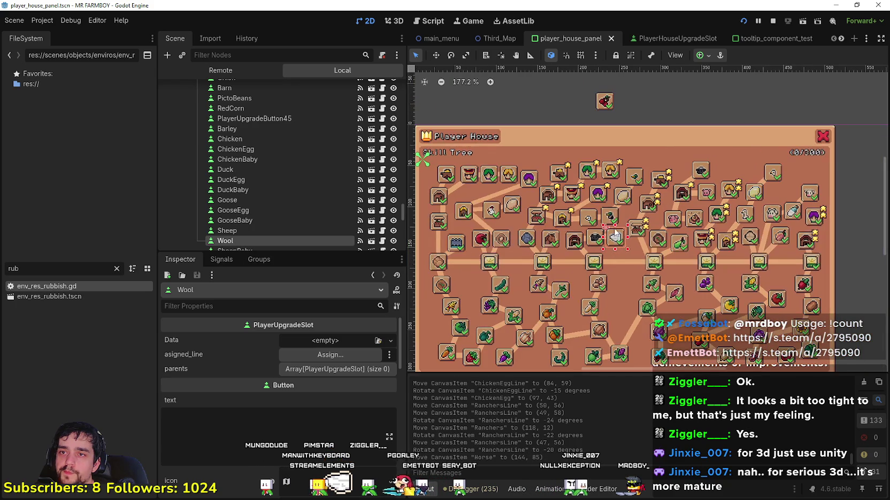
scroll(630, 183, "down", 1)
scroll(645, 225, "up", 3)
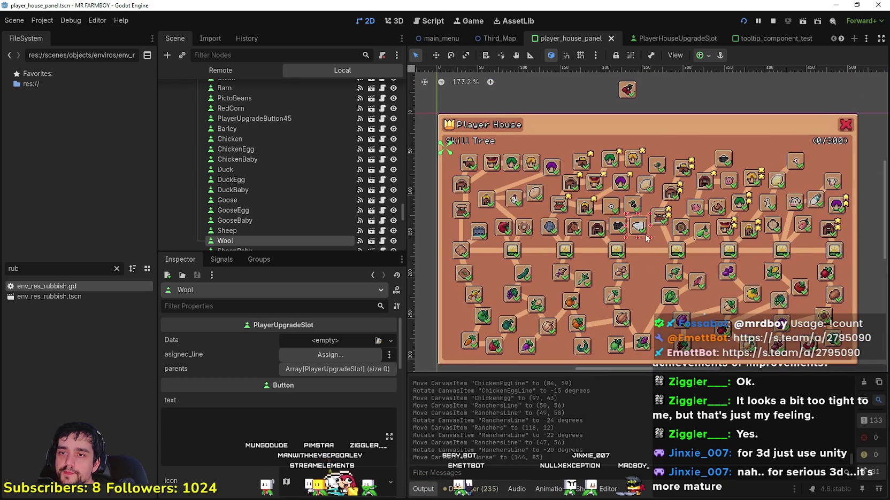
left_click(627, 88)
- Drag the Cherry slot below the middle row and fine-tune it to (229, 132), then select the PicoBeans line
mouse_move(627, 186)
left_mouse_down()
mouse_move(642, 307)
mouse_move(641, 244)
left_mouse_up()
scroll(645, 292, "up", 4)
scroll(680, 234, "down", 4)
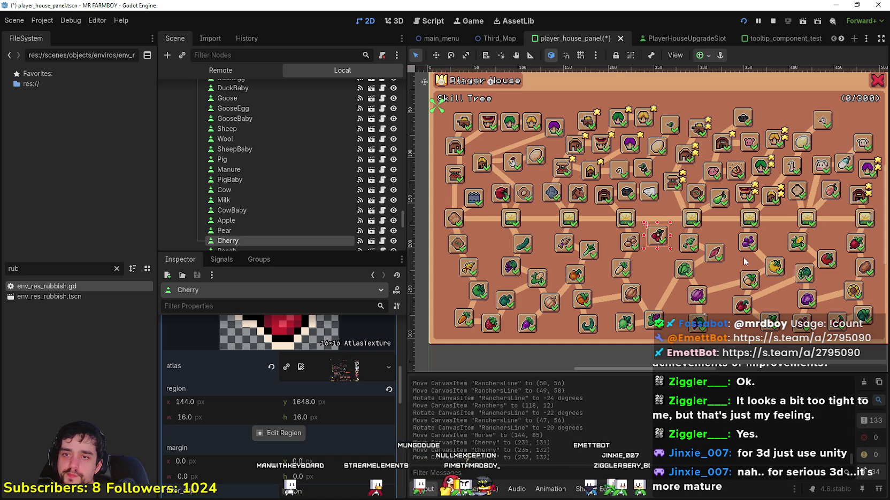
scroll(740, 257, "up", 2)
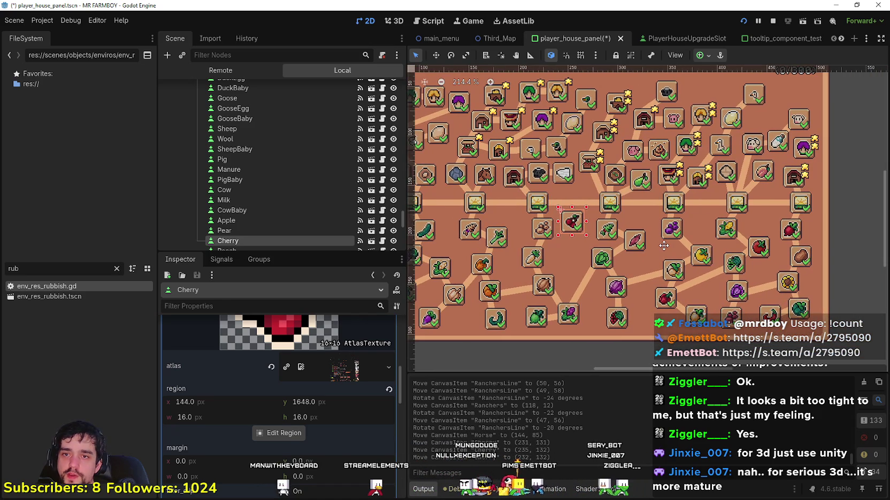
scroll(642, 230, "down", 2)
scroll(626, 216, "left", 3)
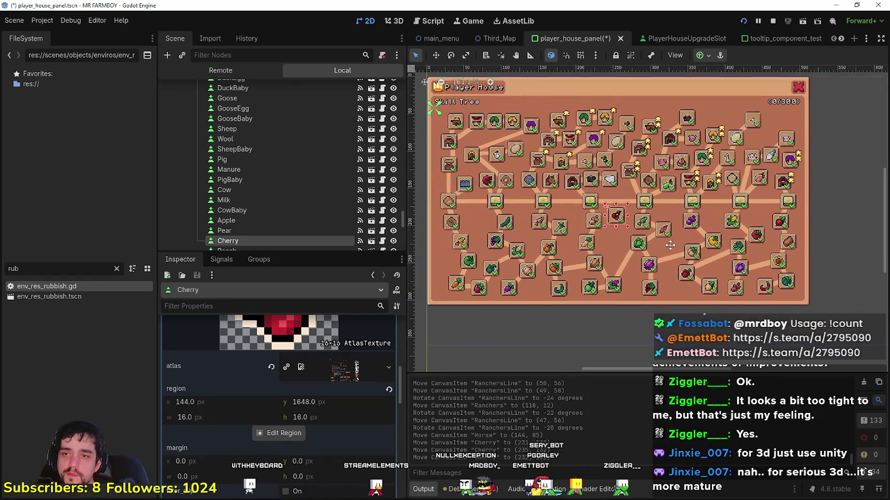
scroll(625, 201, "up", 3)
left_click_drag(639, 194, 652, 207)
scroll(631, 232, "down", 1)
scroll(631, 232, "down", 1)
scroll(633, 213, "up", 1)
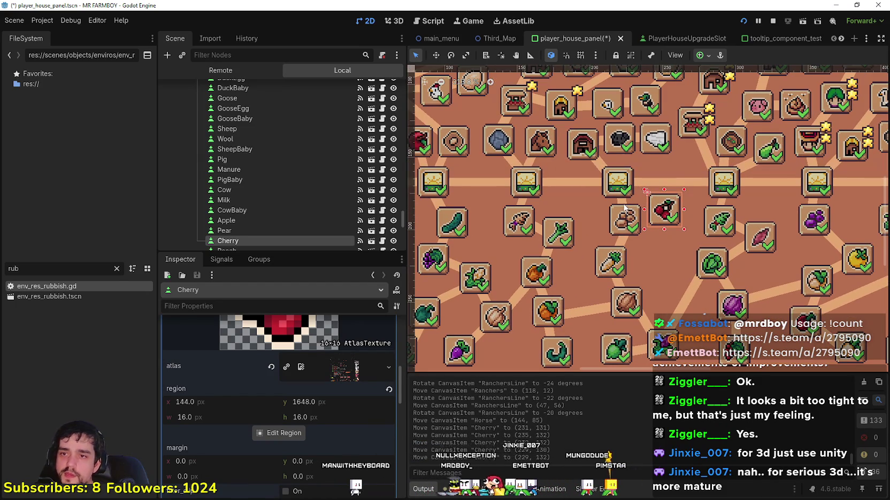
left_click(623, 205)
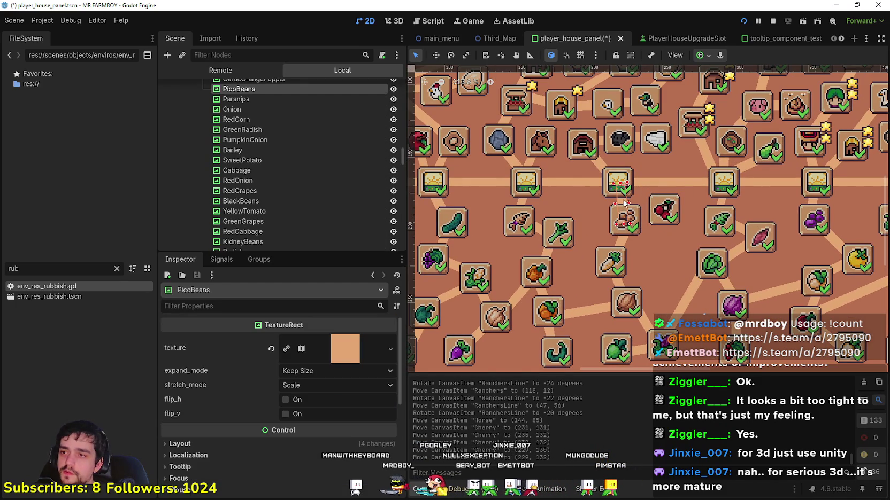
- Stop the running game, then duplicate the PicoBeans line and rename the copy Cherry
scroll(414, 153, "up", 1)
scroll(326, 139, "up", 3)
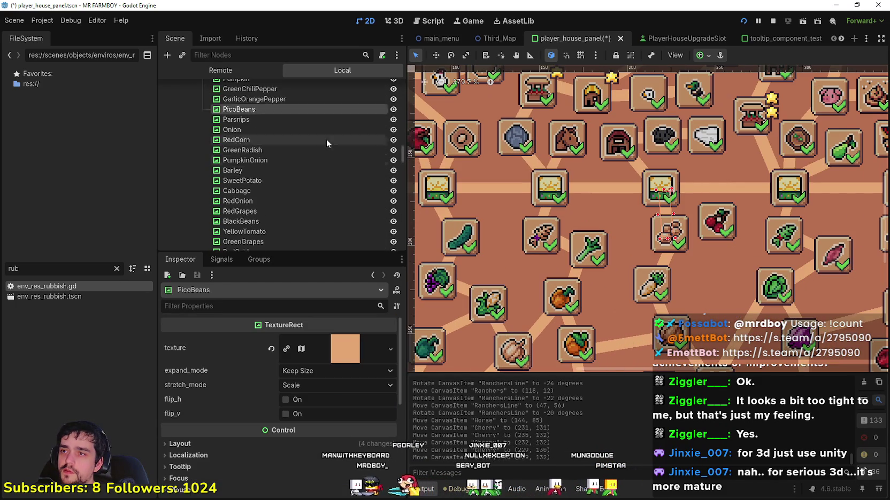
left_click(773, 20)
scroll(304, 118, "down", 1)
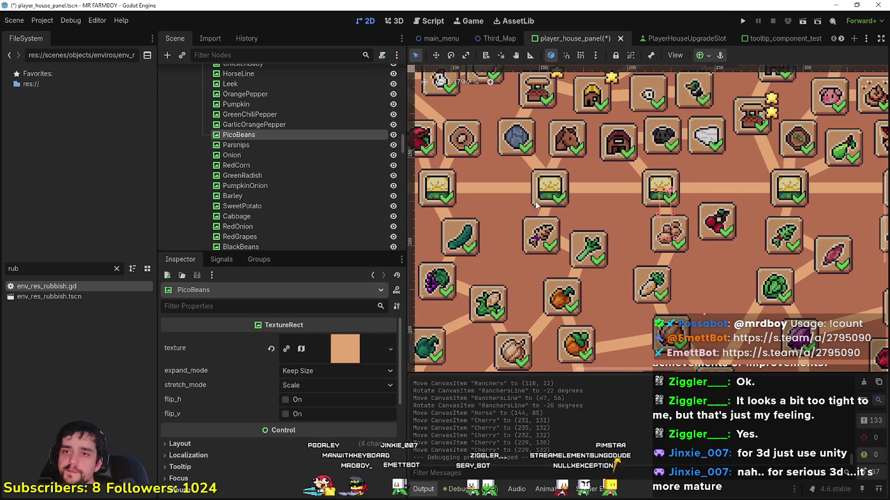
scroll(473, 170, "down", 3)
key("ctrl+d")
key("F2")
key("BackSpace")
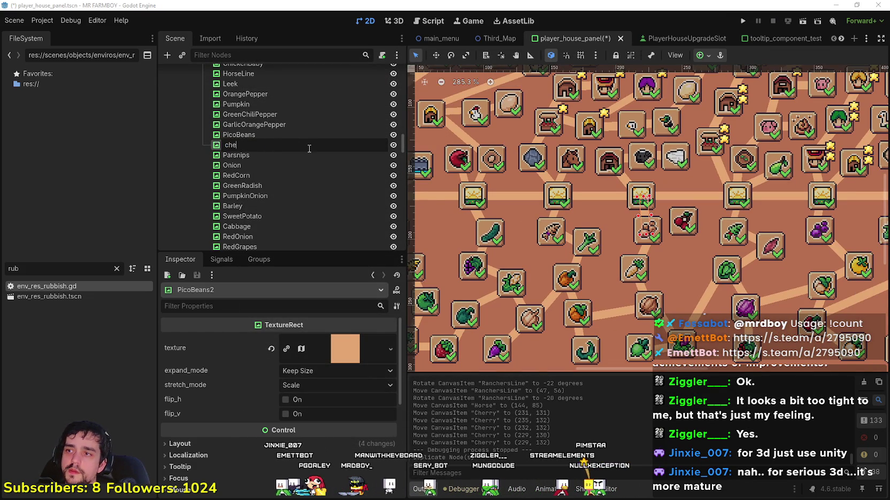
type("Cherry")
key("Return")
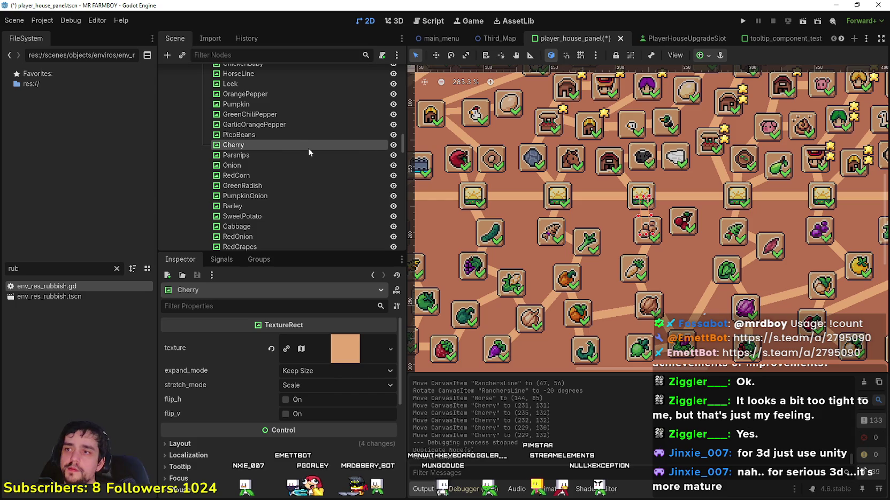
- Move and rotate the new Cherry line toward the cherry slot
left_click(437, 55)
left_click_drag(644, 232, 653, 224)
key("e")
scroll(607, 194, "up", 3)
left_click_drag(607, 194, 644, 221)
scroll(644, 221, "down", 2)
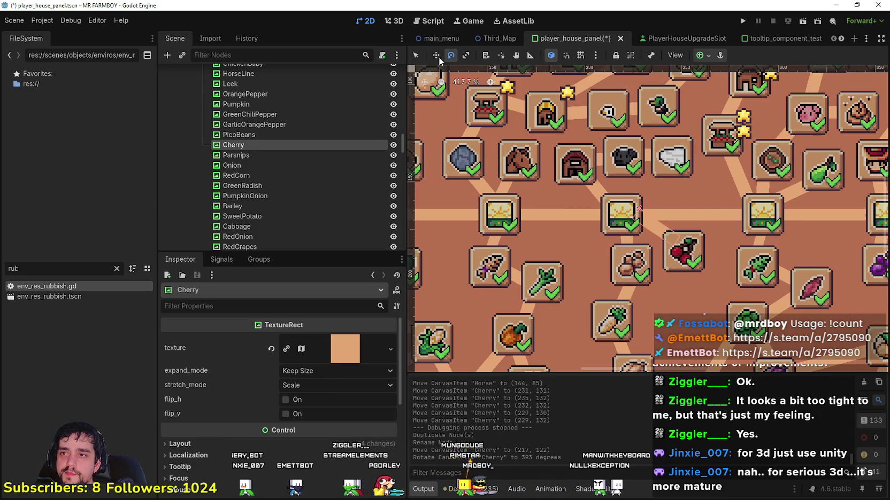
left_click(440, 55)
left_click_drag(651, 236, 651, 237)
- Fine-tune the Cherry line's position and set its angle to 382 degrees
key("e")
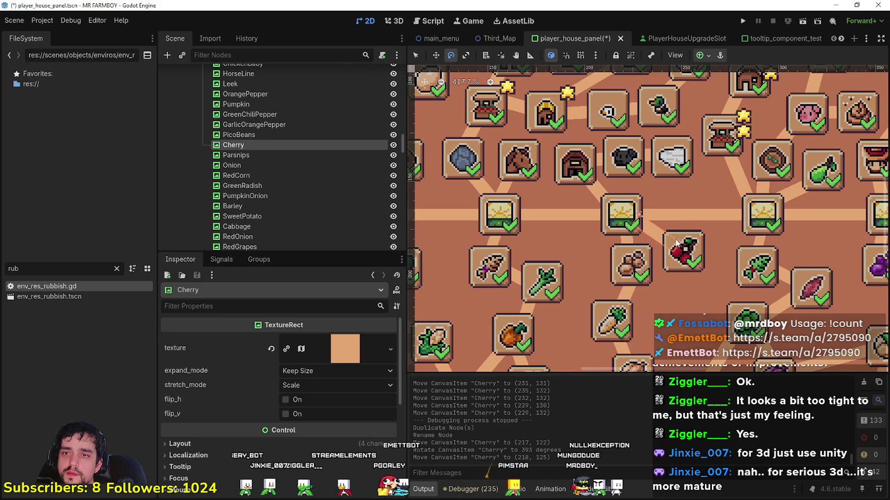
left_click(679, 251)
scroll(654, 226, "down", 2)
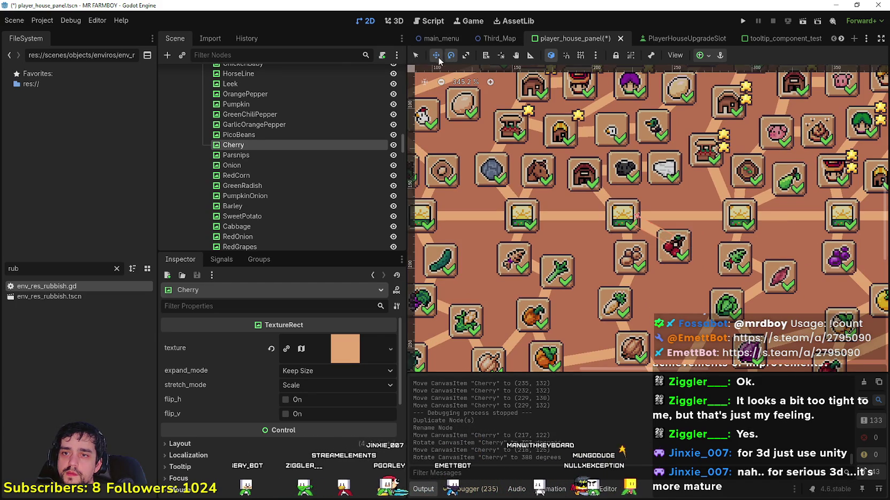
left_click_drag(654, 229, 653, 230)
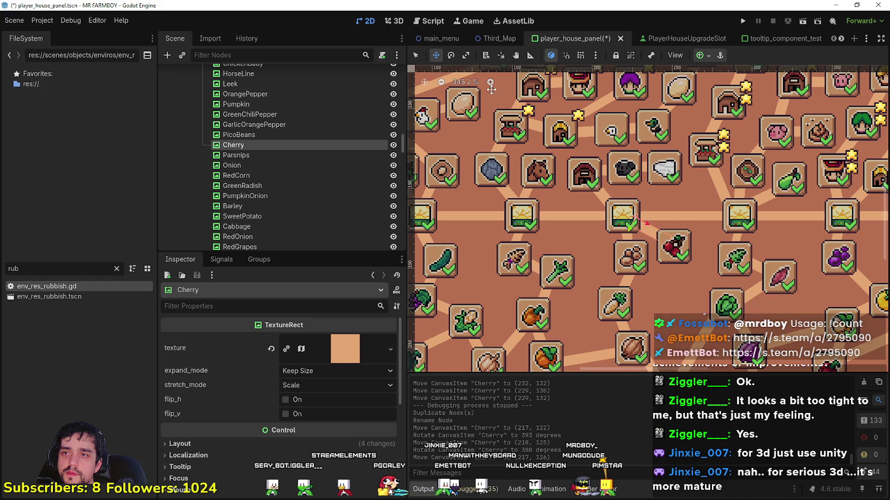
left_click(455, 56)
left_click_drag(669, 238, 643, 228)
scroll(663, 227, "down", 5)
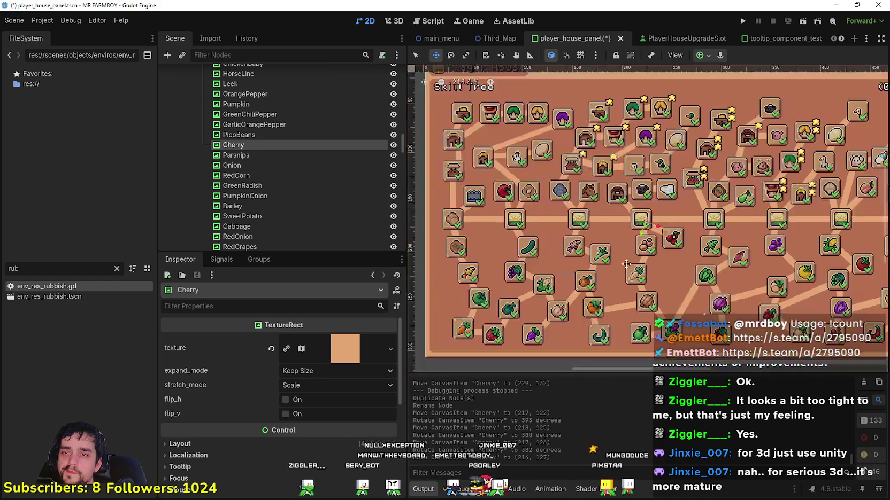
- Save the player house panel scene
key("ctrl+s")
scroll(623, 264, "down", 2)
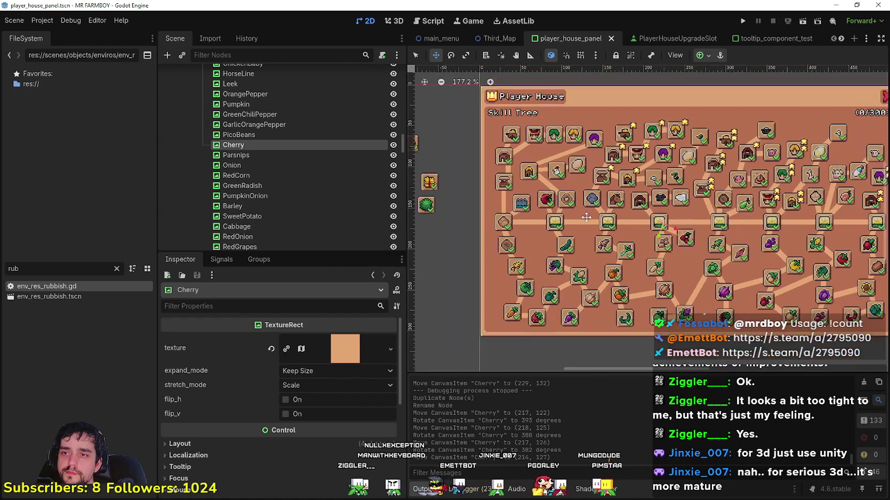
scroll(588, 213, "up", 3)
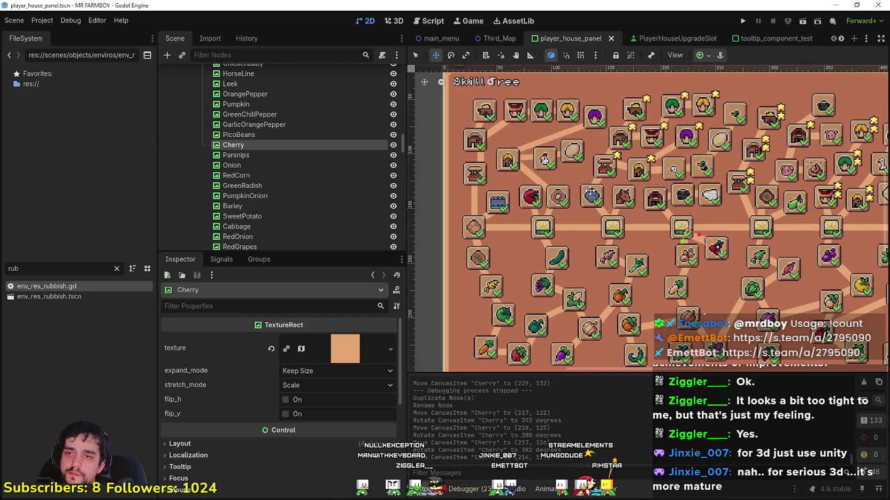
scroll(590, 191, "up", 2)
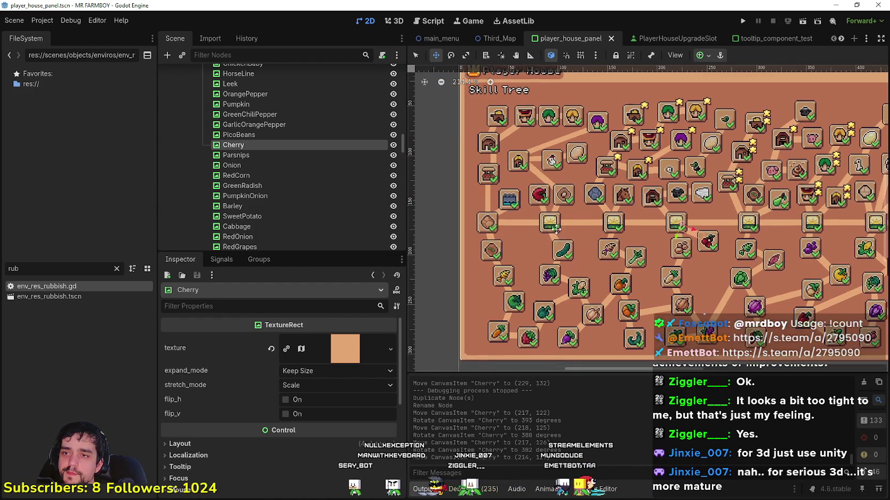
left_click(416, 57)
- Drag the Apple slot down and angle its path line to -138° at (58, 148), then save
left_click(559, 211)
left_click_drag(558, 210, 551, 280)
scroll(551, 280, "up", 2)
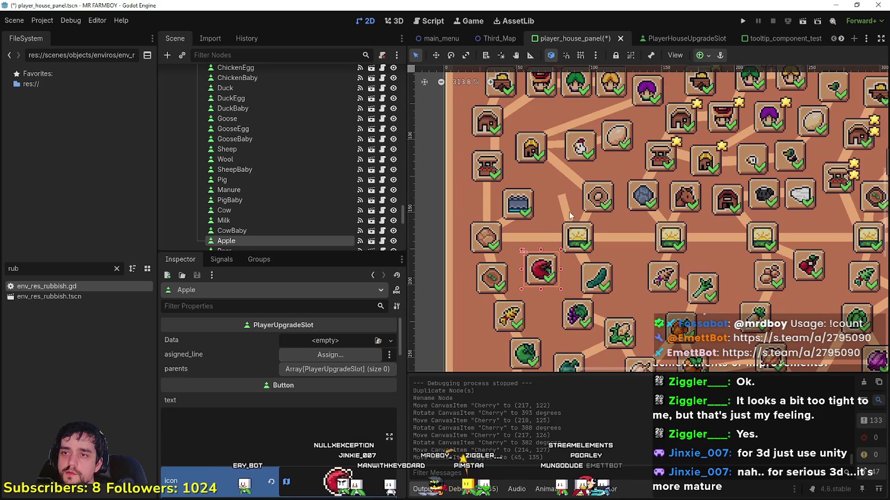
mouse_move(567, 213)
left_mouse_down()
mouse_move(535, 237)
mouse_move(545, 231)
left_mouse_up()
key("e")
left_click_drag(546, 175, 515, 173)
left_click_drag(542, 191, 560, 246)
scroll(560, 245, "down", 3)
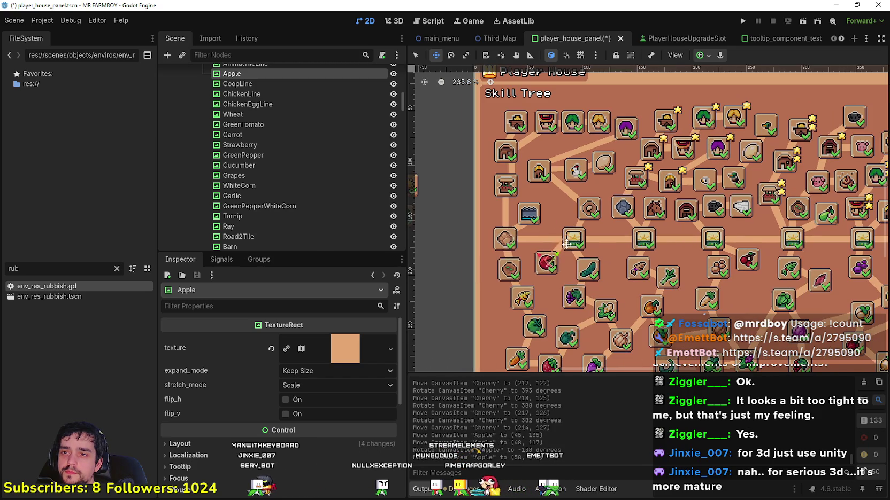
key("ctrl+s")
- Pan the canvas, then select the Cherry path line and the Pear slot
scroll(589, 283, "down", 3)
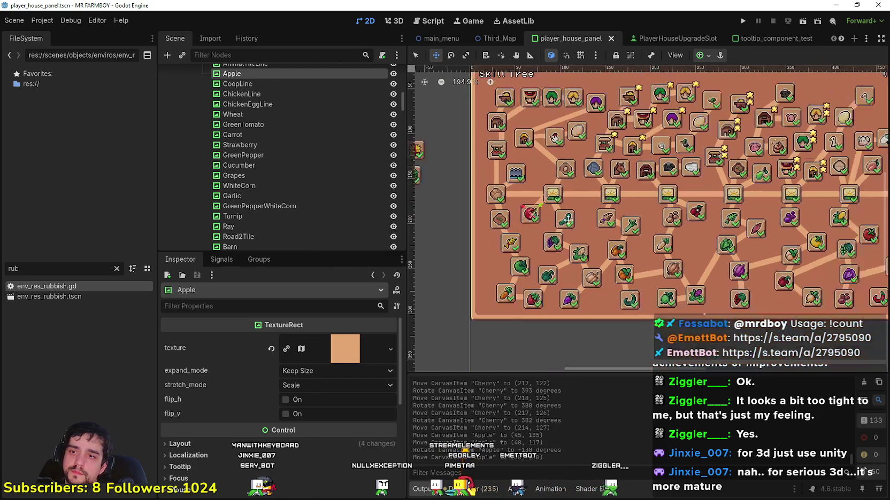
left_click_drag(628, 239, 655, 233)
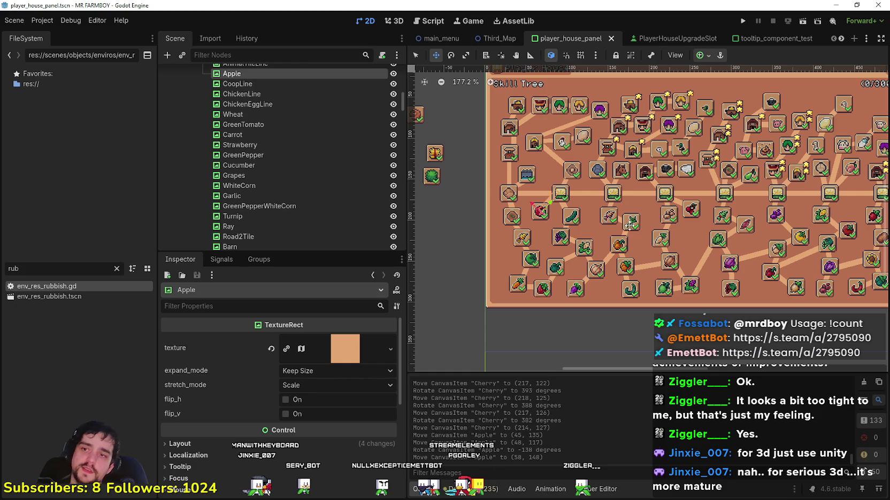
mouse_move(634, 214)
left_mouse_down()
mouse_move(597, 217)
mouse_move(583, 197)
mouse_move(562, 197)
left_mouse_up()
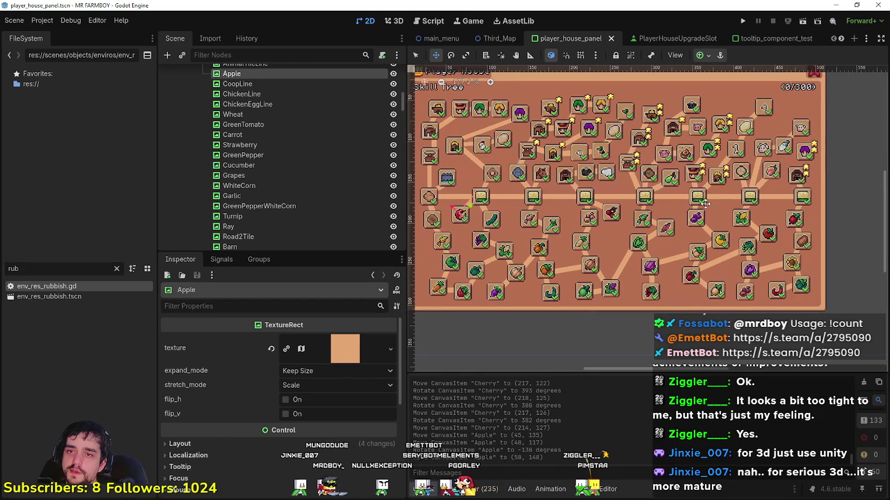
scroll(699, 201, "up", 1)
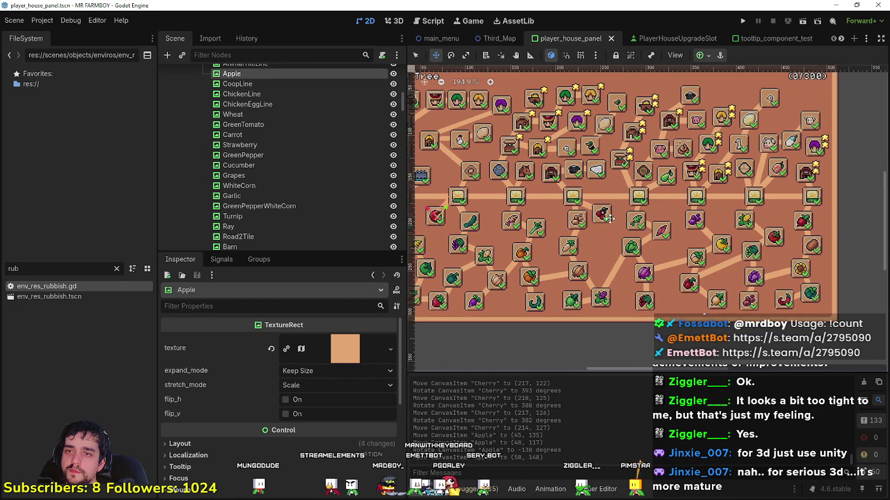
left_click_drag(616, 220, 638, 213)
left_click_drag(658, 251, 675, 229)
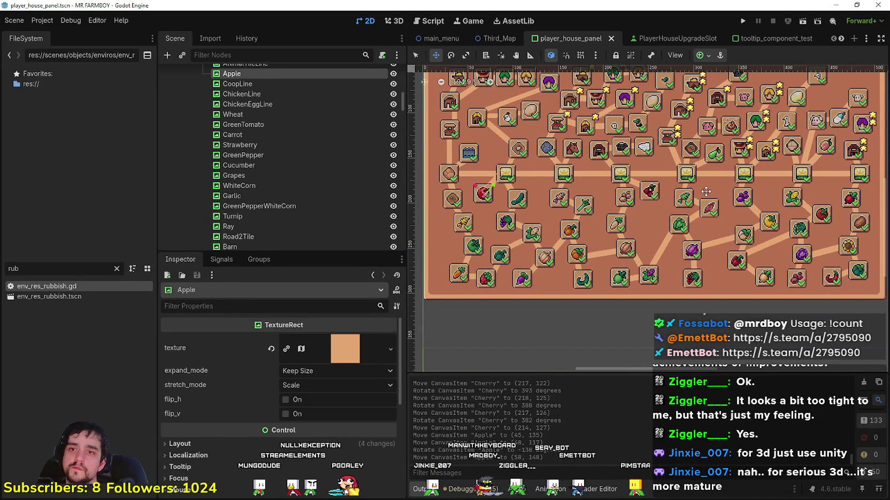
key("q")
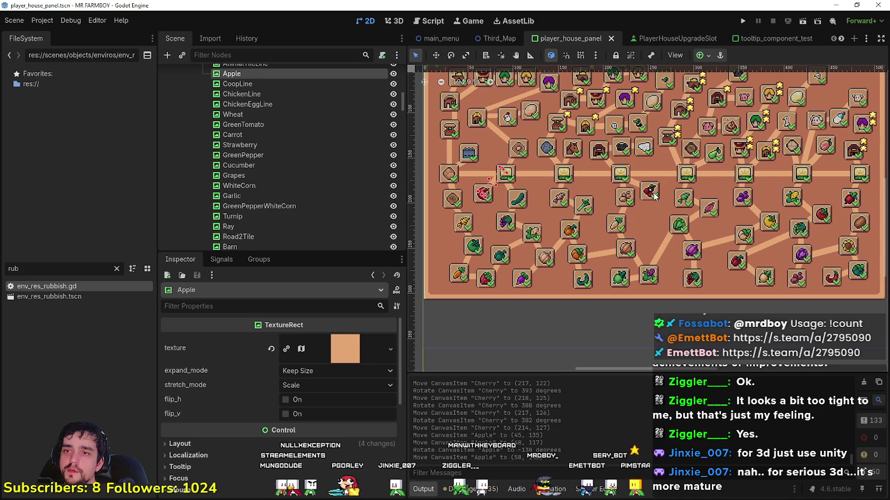
left_click(655, 197)
scroll(655, 203, "up", 1)
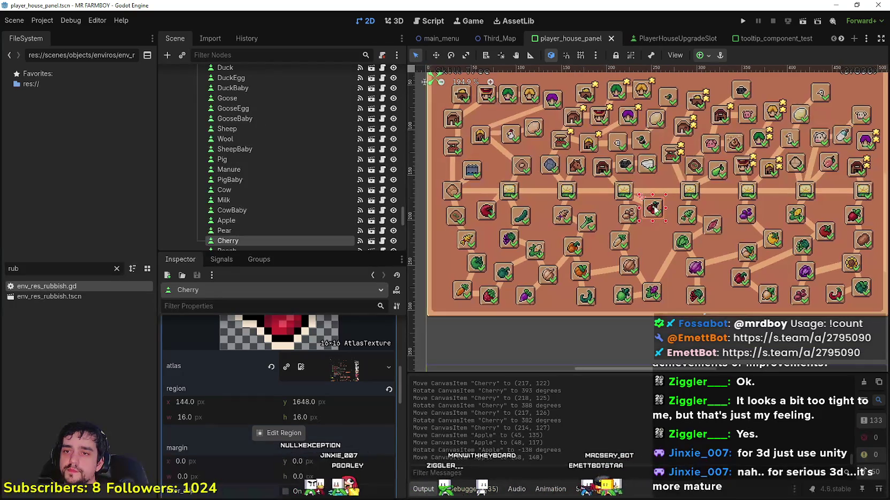
scroll(654, 209, "up", 1)
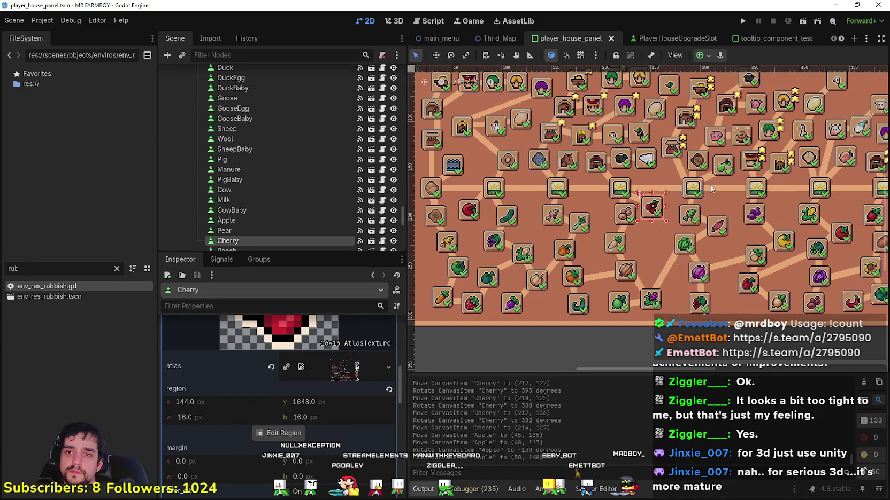
left_click(728, 169)
- Move the SweetPotato item down slightly and select the path line beneath it
scroll(716, 168, "right", 1)
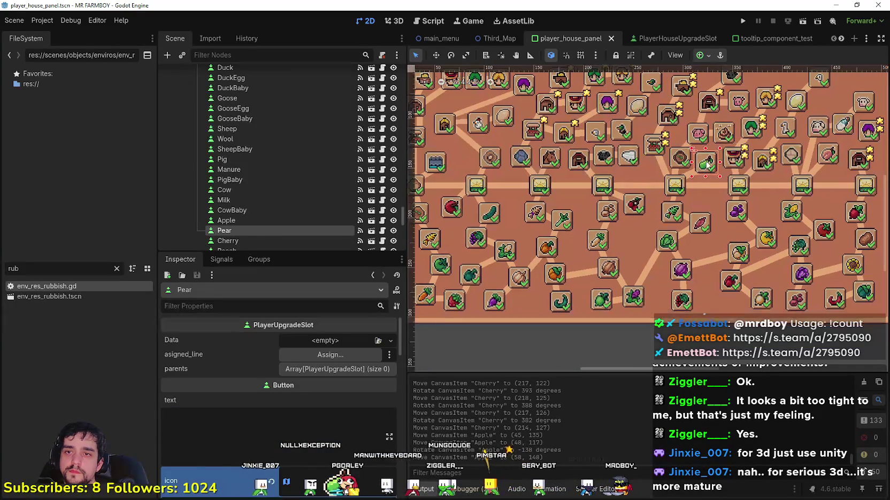
scroll(707, 183, "up", 1)
scroll(706, 198, "down", 2)
mouse_move(704, 201)
left_mouse_down()
mouse_move(704, 216)
mouse_move(687, 197)
mouse_move(675, 219)
mouse_move(690, 214)
left_mouse_up()
scroll(703, 214, "up", 3)
left_click(696, 195)
- Move the Pear slot and its path line down about 95 px and rotate the line to 223 degrees
scroll(690, 214, "down", 2)
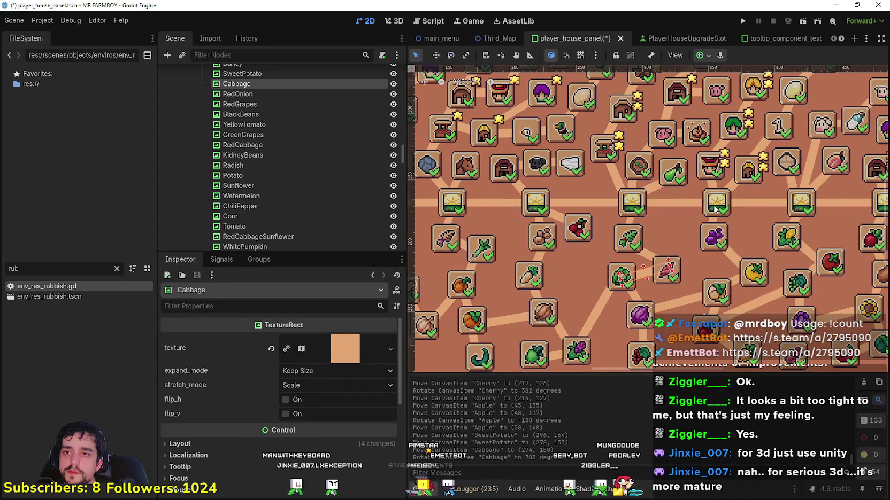
left_click_drag(677, 179, 671, 230)
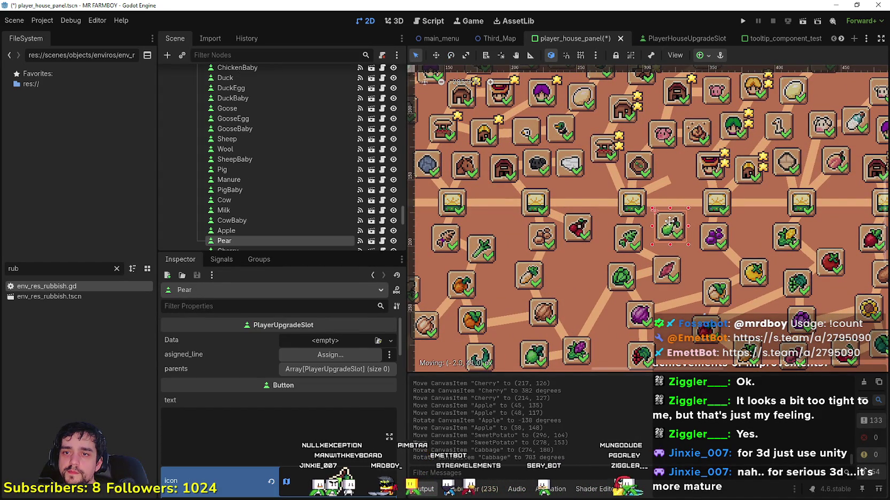
scroll(669, 231, "up", 2)
scroll(668, 231, "up", 1)
mouse_move(656, 167)
left_mouse_down()
mouse_move(654, 212)
mouse_move(608, 201)
mouse_move(652, 220)
left_mouse_up()
left_click(452, 55)
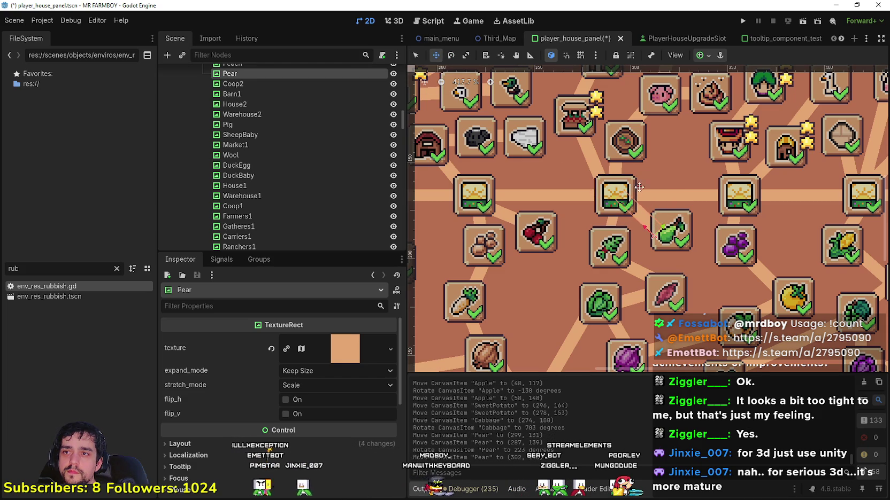
left_click(644, 221)
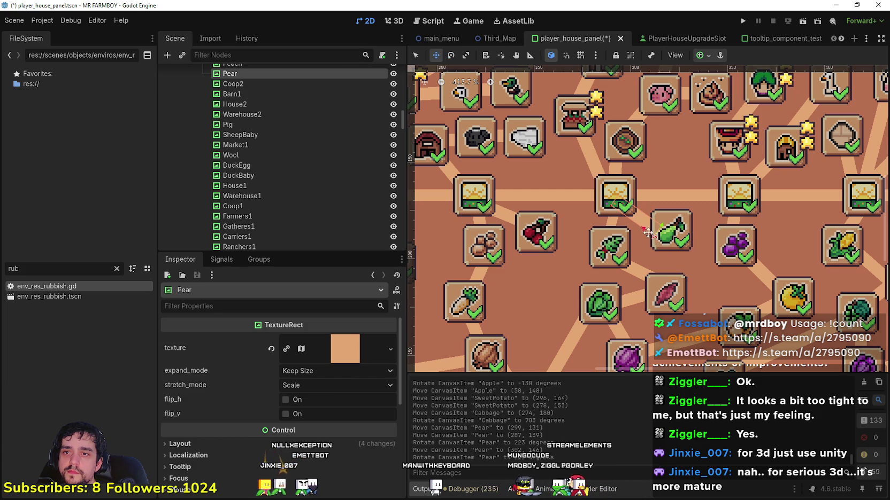
- Nudge the Pear path line into its final spot and save the scene
left_click_drag(653, 220, 652, 219)
key("ctrl+s")
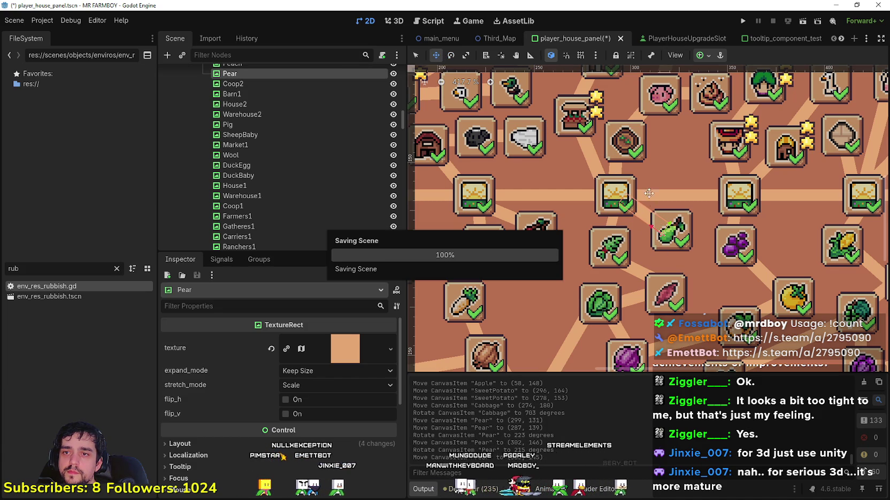
scroll(644, 175, "down", 1)
- Move the FarmTile2 slot right and down, and shift and rotate its path line to 306 degrees
left_click(415, 56)
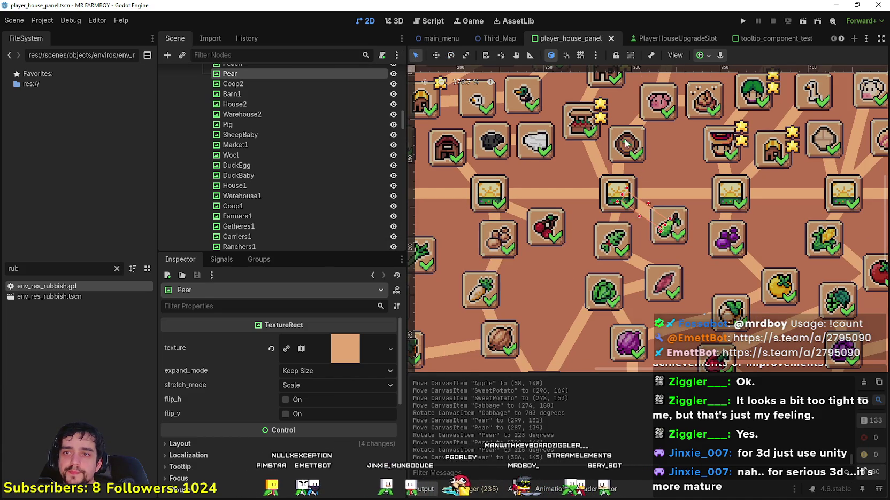
left_click(626, 143)
scroll(647, 214, "down", 7)
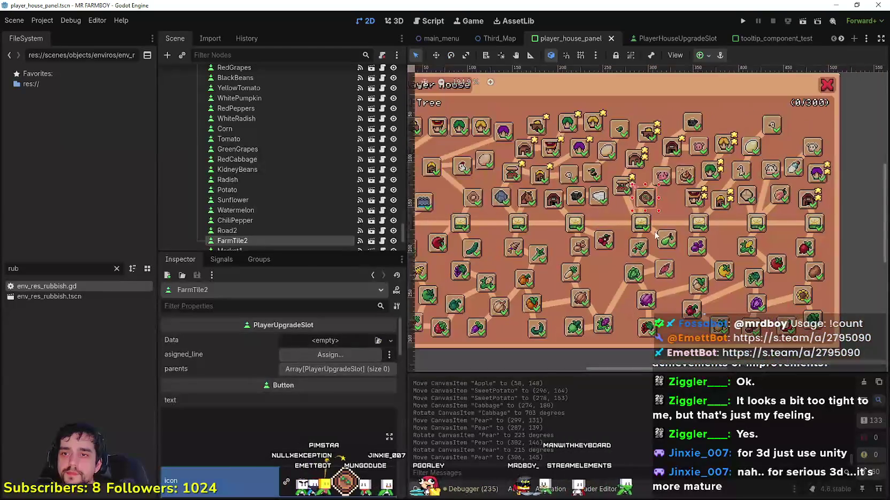
scroll(655, 234, "up", 3)
mouse_move(647, 187)
left_mouse_down()
mouse_move(662, 192)
mouse_move(651, 172)
mouse_move(663, 206)
mouse_move(682, 200)
left_mouse_up()
scroll(649, 184, "up", 4)
left_click(635, 197)
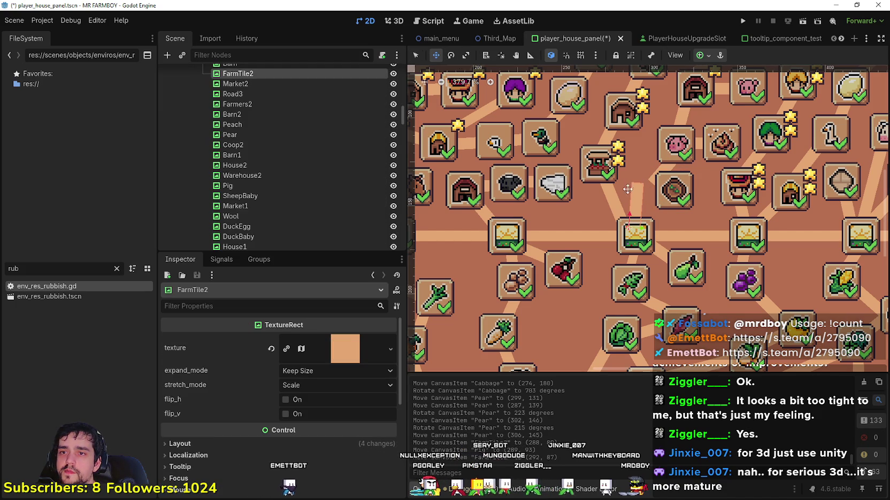
mouse_move(629, 188)
left_mouse_down()
mouse_move(668, 200)
mouse_move(667, 170)
left_mouse_up()
left_click(451, 55)
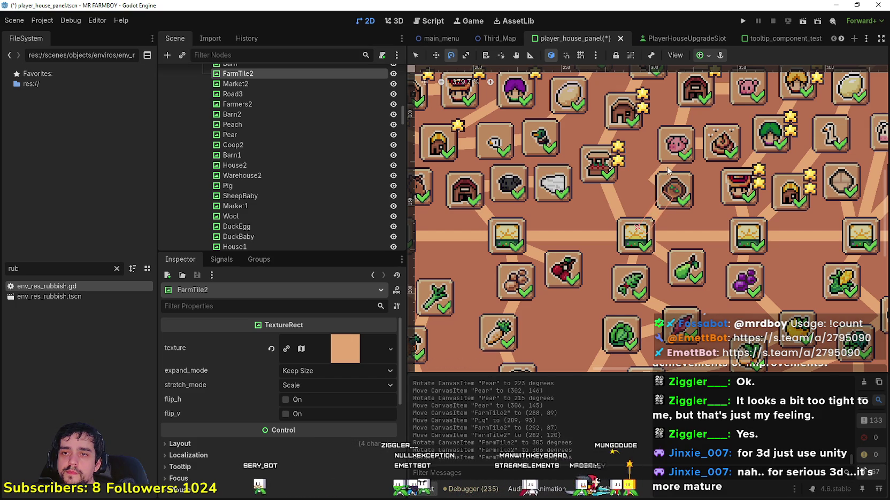
- Nudge the Pig line to (294, 97), rotate it to 275 degrees, and save the scene
left_click(416, 55)
mouse_move(665, 168)
left_mouse_down()
mouse_move(665, 151)
mouse_move(673, 178)
left_mouse_up()
key("e")
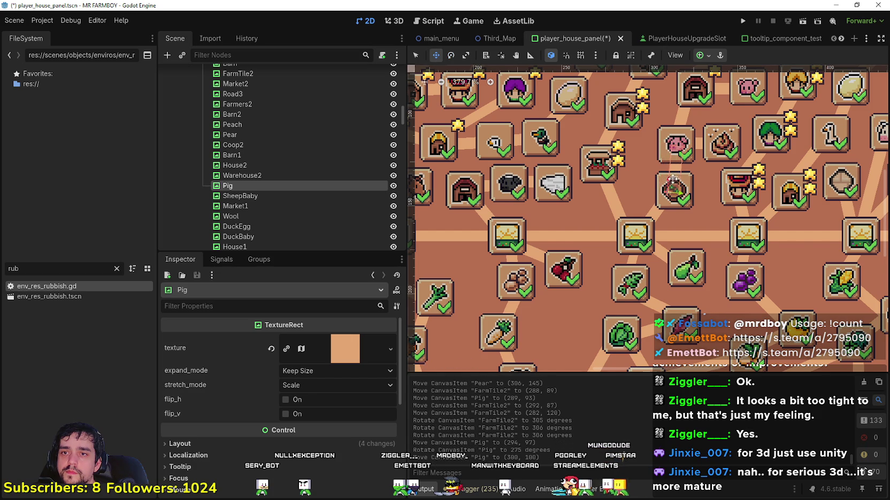
scroll(675, 177, "down", 2)
key("ctrl+s")
- Nudge the Market2 slot down and to the right on the canvas
scroll(616, 163, "down", 2)
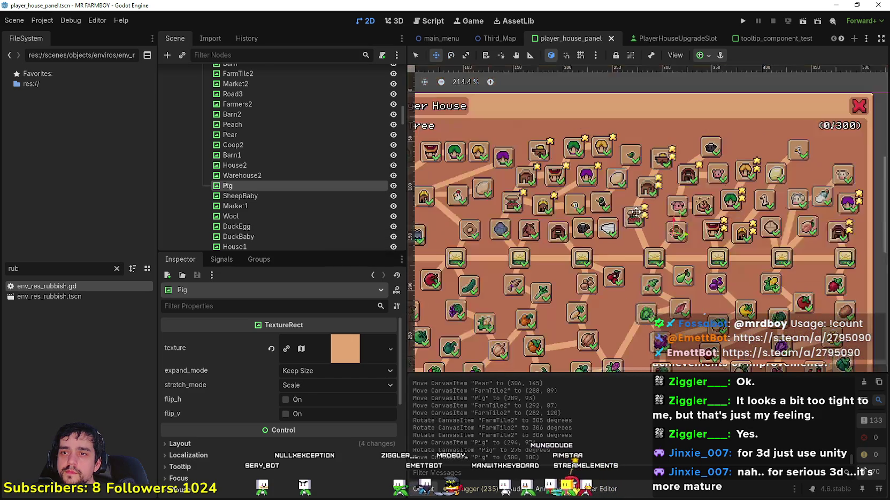
scroll(635, 209, "up", 3)
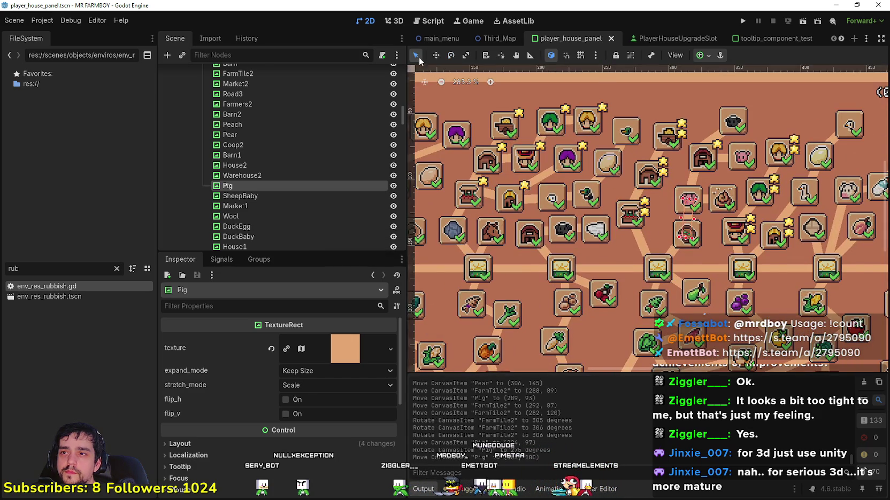
left_click(415, 56)
scroll(615, 199, "up", 1)
left_click(629, 213)
left_click_drag(634, 221, 645, 233)
- Shift House2 and rotate it back upright, then move Warehouse2 slightly down-left
left_click(643, 200)
mouse_move(643, 200)
left_mouse_down()
mouse_move(652, 207)
mouse_move(651, 200)
left_mouse_up()
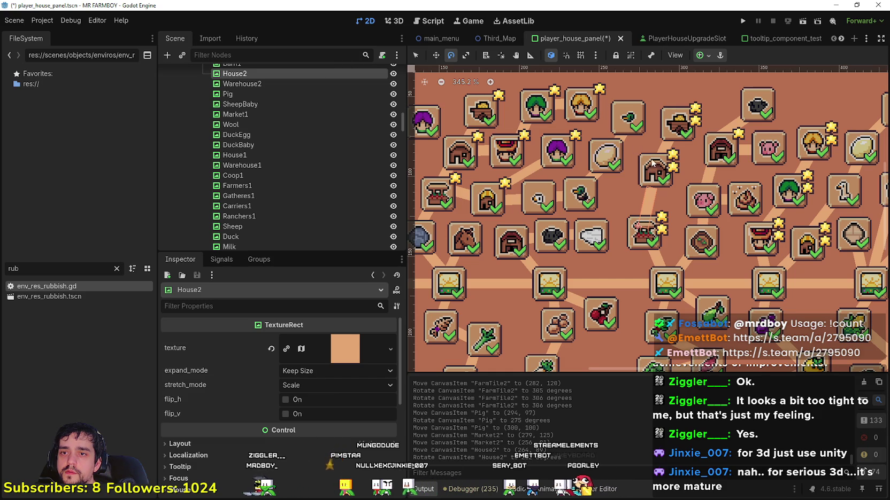
left_click_drag(656, 174, 663, 153)
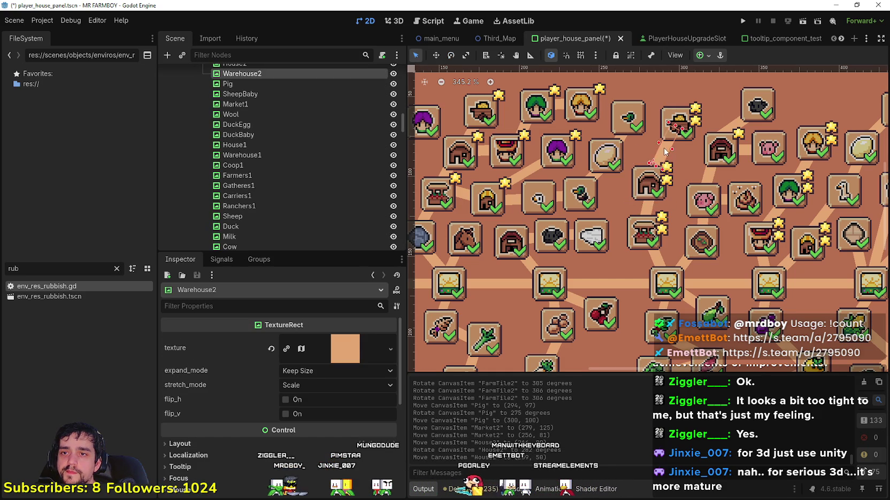
left_click(679, 122)
left_click_drag(679, 123, 674, 129)
- Save the player_house_panel scene
scroll(664, 200, "down", 3)
key("ctrl+s")
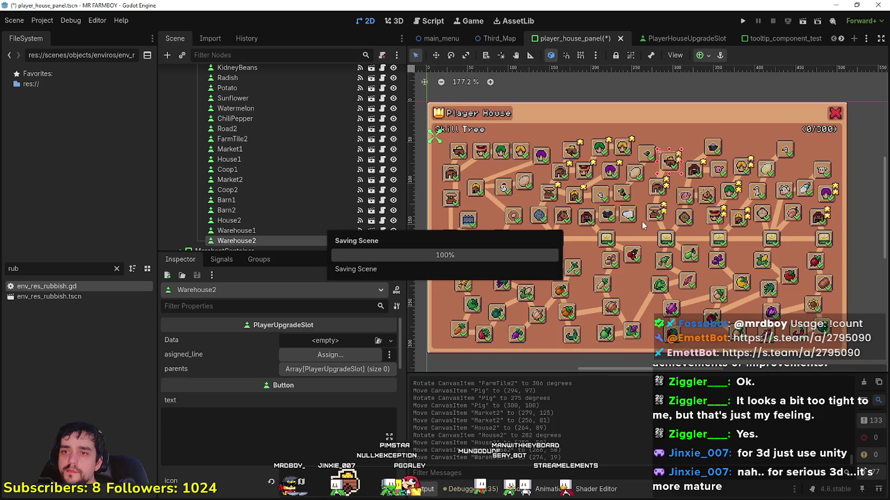
scroll(623, 239, "up", 1)
mouse_move(618, 238)
left_mouse_down()
mouse_move(650, 233)
mouse_move(643, 253)
mouse_move(628, 252)
left_mouse_up()
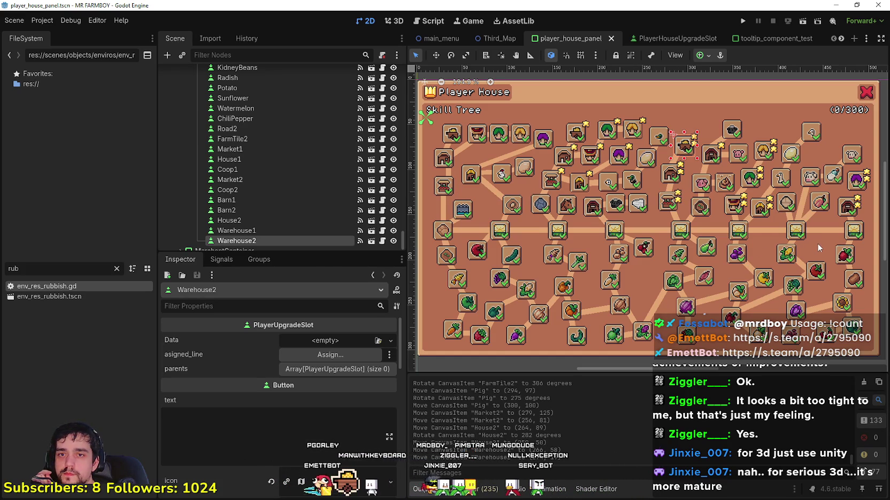
- Move the Peach slot about 106 px lower
scroll(817, 247, "down", 3)
scroll(805, 250, "up", 3)
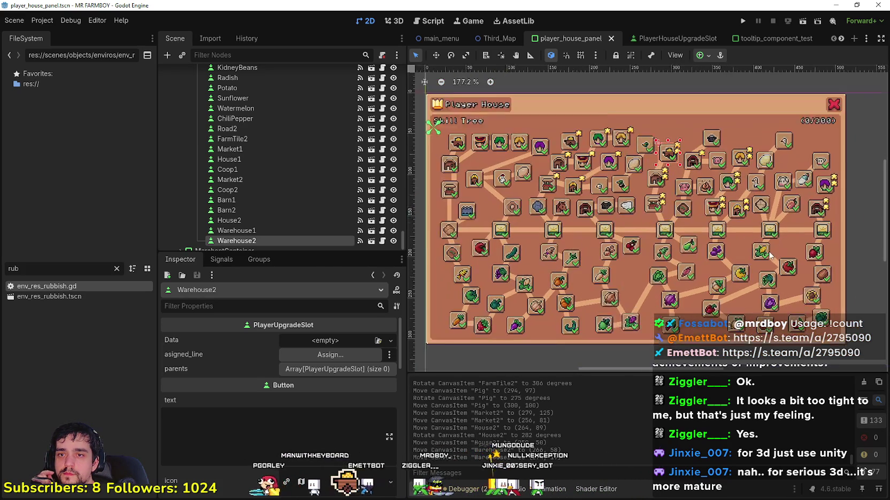
left_click(791, 200)
scroll(795, 261, "up", 2)
left_click_drag(791, 267, 754, 270)
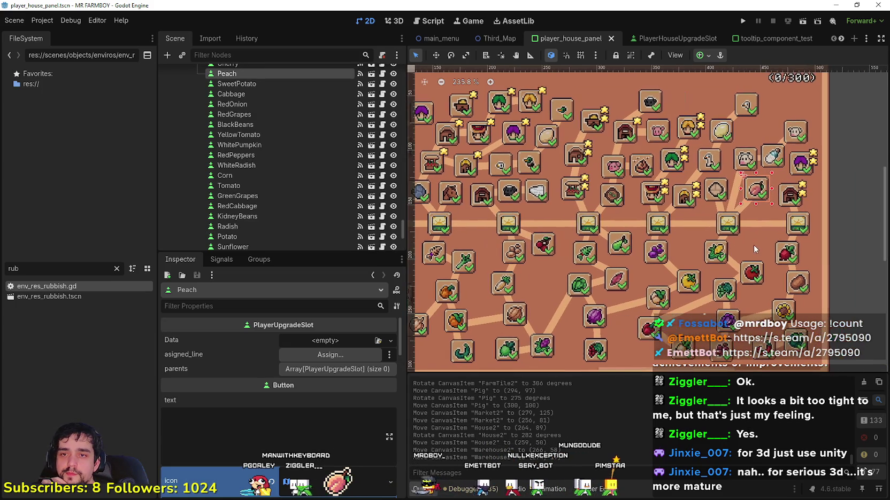
left_click_drag(752, 193, 752, 250)
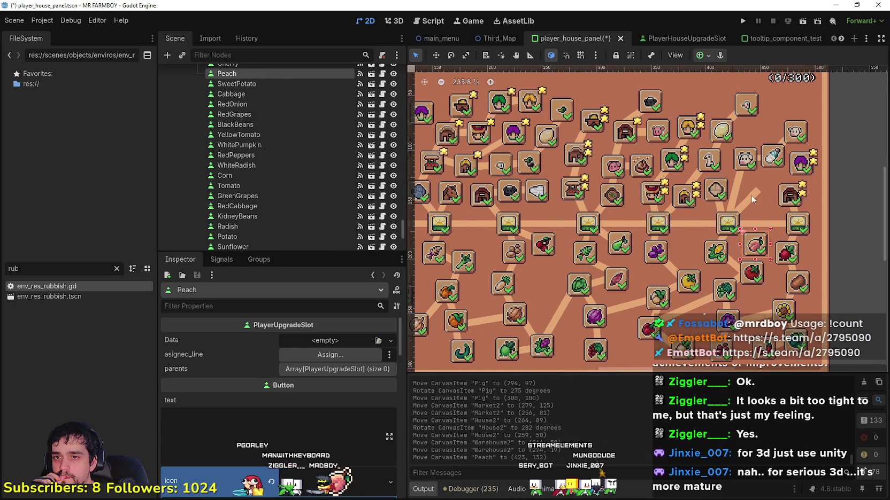
left_click(750, 198)
scroll(767, 265, "up", 2)
scroll(767, 265, "up", 1)
- Lower the Tomato slot slightly and rotate the GreenGrapes line toward it
left_click(743, 262)
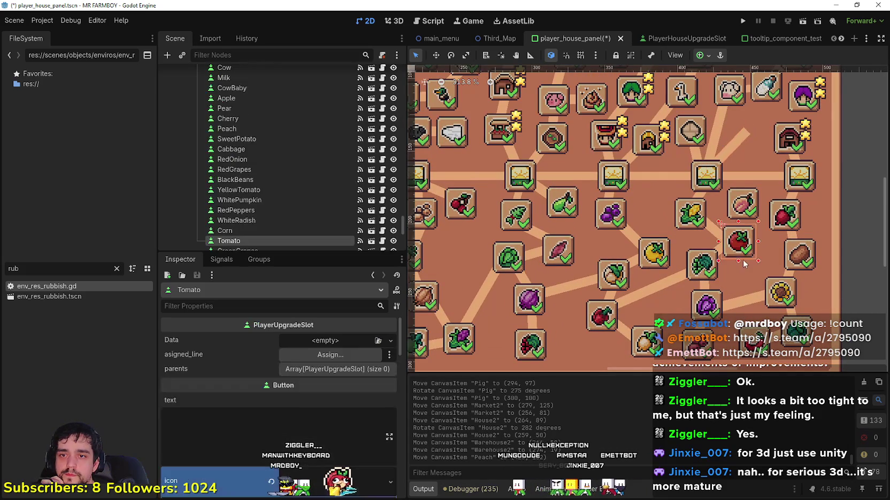
left_click_drag(743, 246, 737, 252)
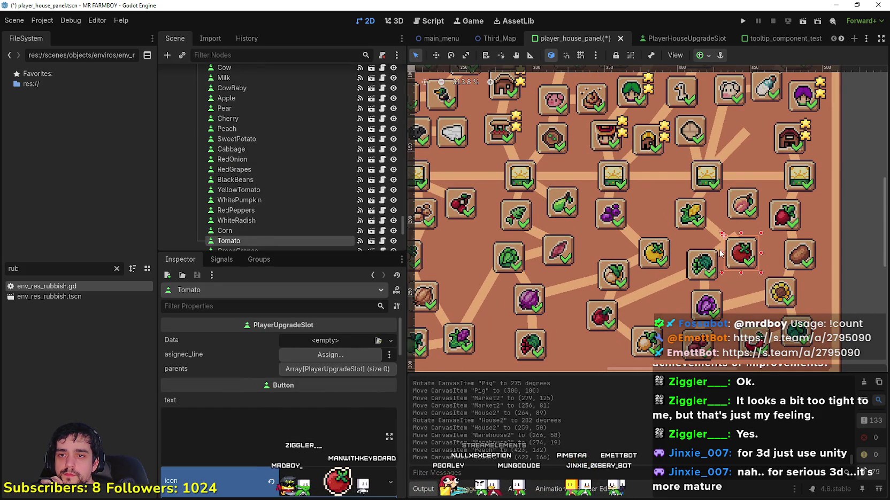
left_click(721, 250)
left_click(732, 241)
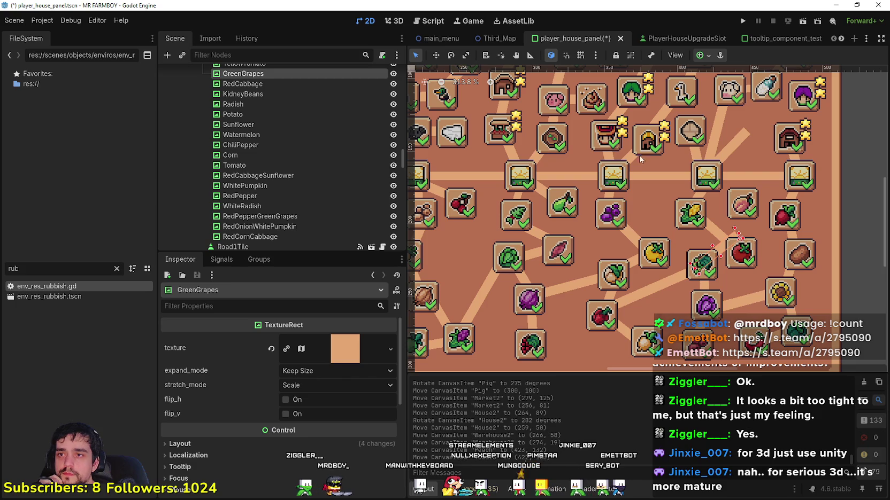
left_click(451, 55)
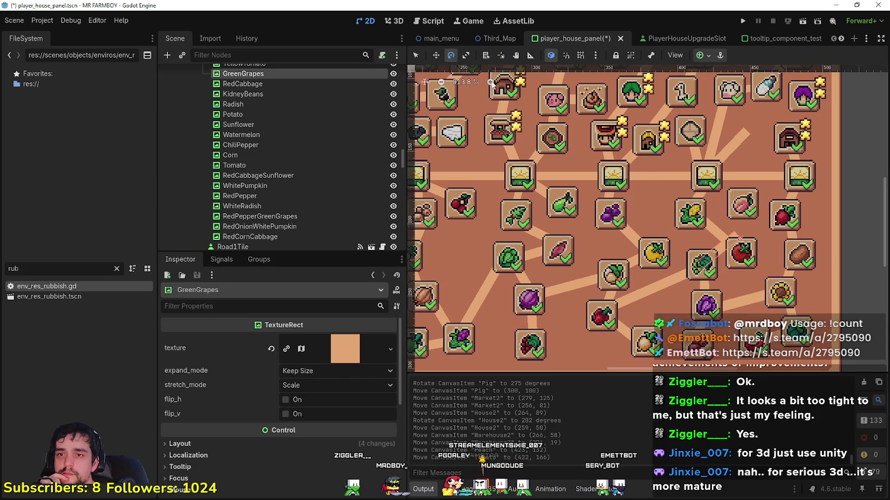
mouse_move(736, 235)
left_mouse_down()
mouse_move(743, 262)
mouse_move(720, 251)
mouse_move(728, 261)
left_mouse_up()
left_click(435, 55)
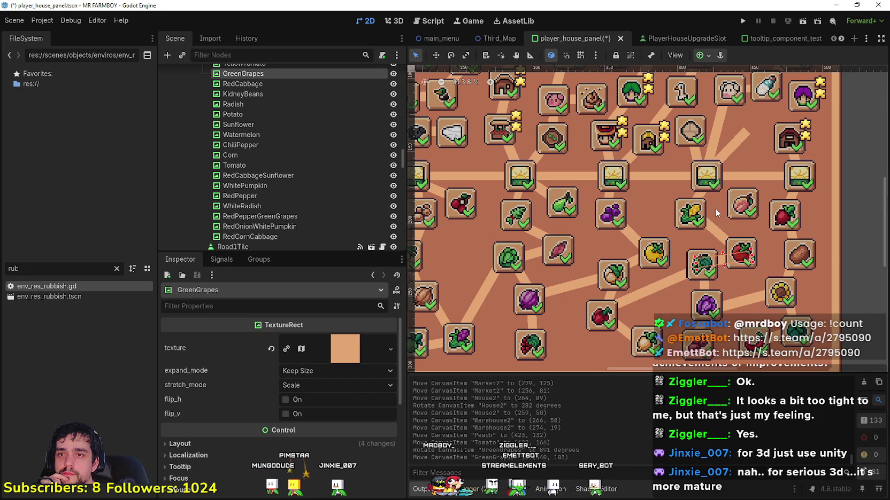
- Move the Peach connecting line so it meets the lowered Peach slot
left_click(720, 238)
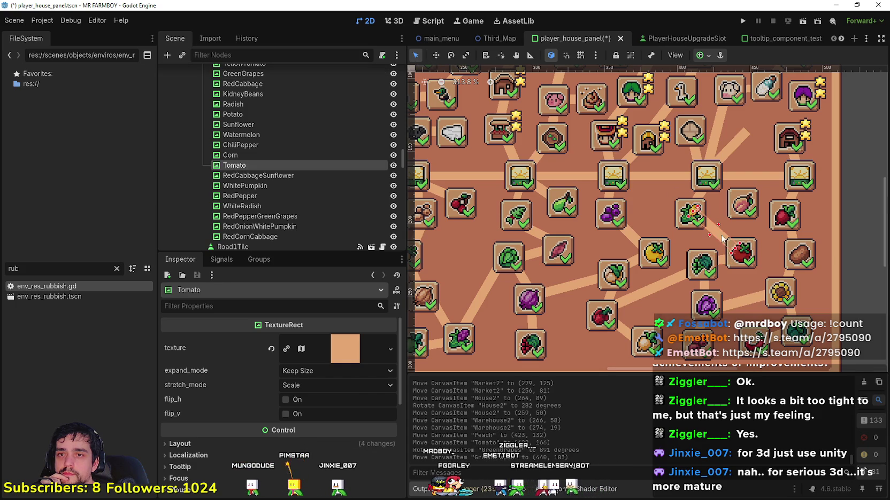
left_click(697, 221)
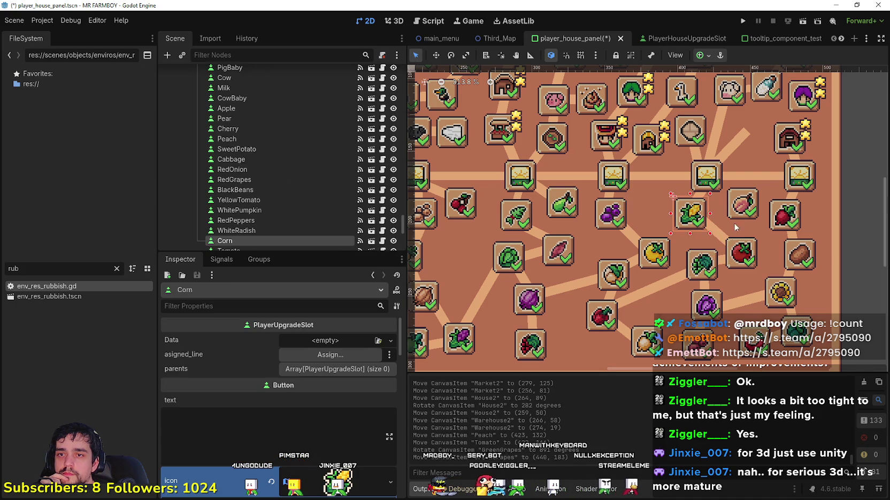
mouse_move(723, 139)
left_mouse_down()
mouse_move(750, 152)
mouse_move(747, 221)
left_mouse_up()
key("e")
- Save the player_house_panel scene
scroll(749, 220, "down", 3)
key("ctrl+s")
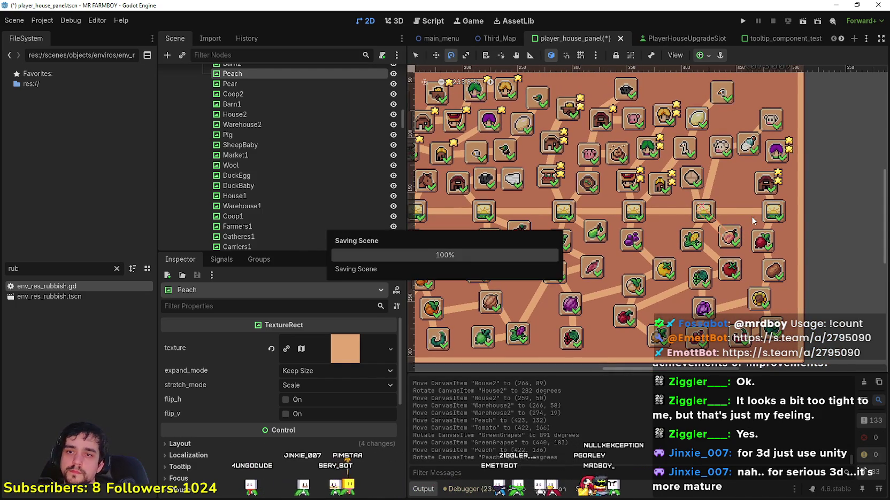
scroll(731, 199, "up", 2)
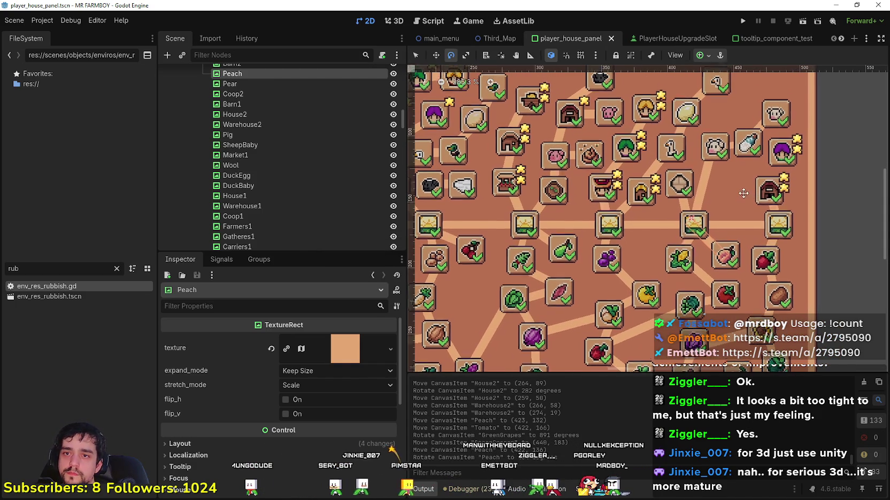
- Nudge the Cow, Milk and CowBaby slots into their new positions
key("q")
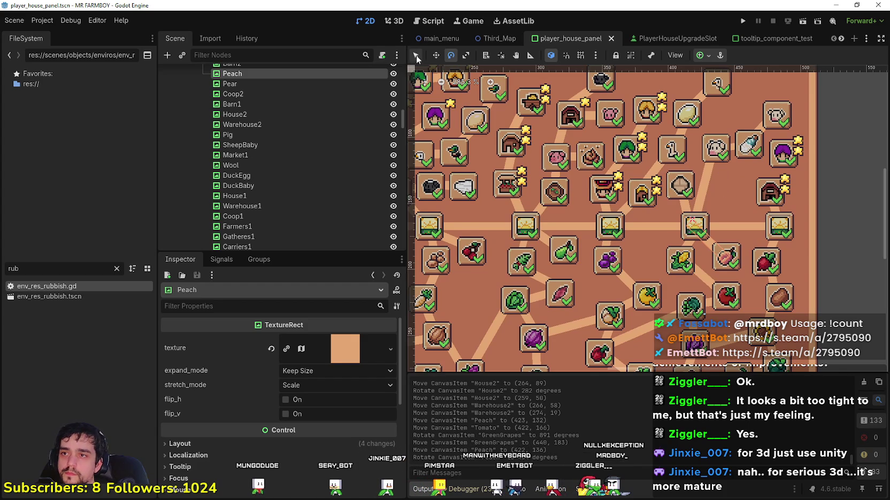
left_click_drag(712, 152, 720, 186)
mouse_move(745, 144)
left_mouse_down()
mouse_move(734, 156)
mouse_move(739, 145)
left_mouse_up()
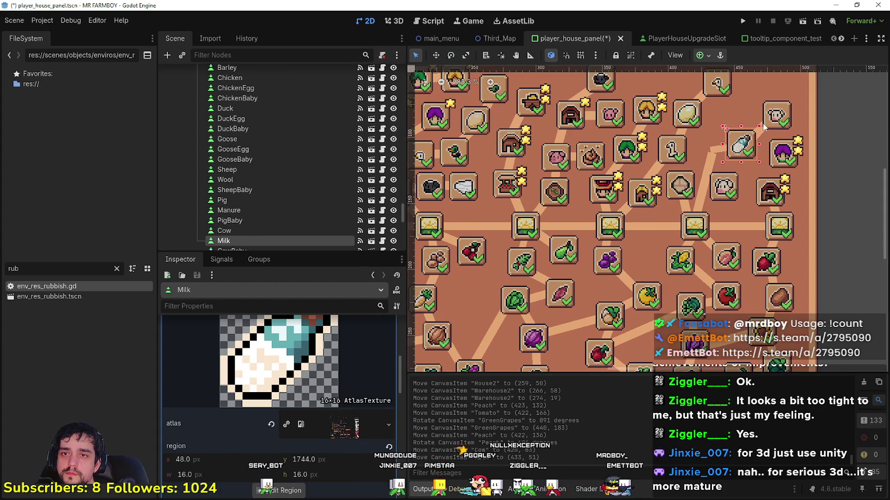
left_click(778, 123)
left_click_drag(778, 123, 766, 117)
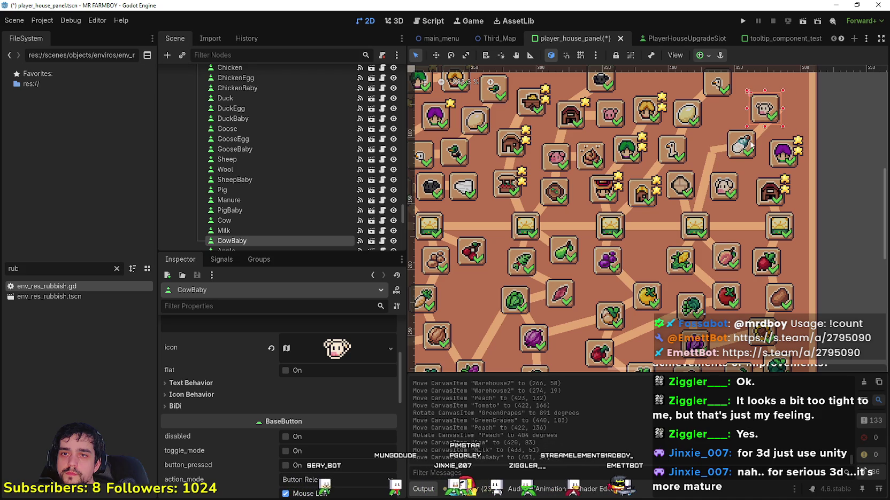
- Rotate the Cow line to -52° and place the Milk line at (432, 96)
left_click(710, 164)
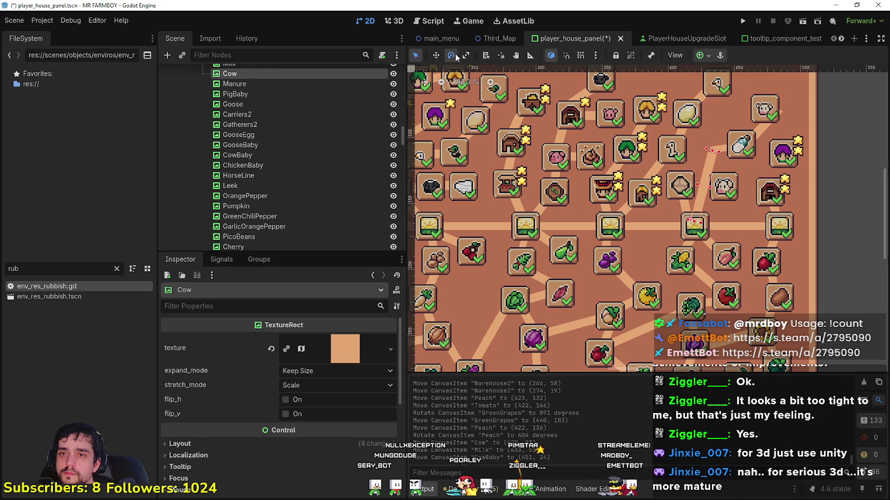
left_click_drag(732, 183, 730, 184)
left_click(416, 56)
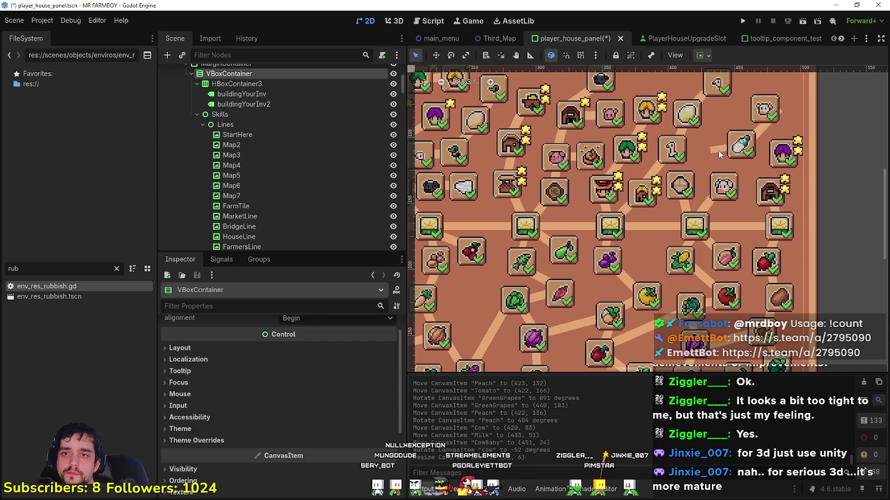
left_click(717, 150)
mouse_move(718, 151)
left_mouse_down()
mouse_move(728, 188)
mouse_move(740, 150)
mouse_move(728, 141)
mouse_move(730, 168)
left_mouse_up()
left_click(436, 55)
left_click_drag(730, 168, 729, 168)
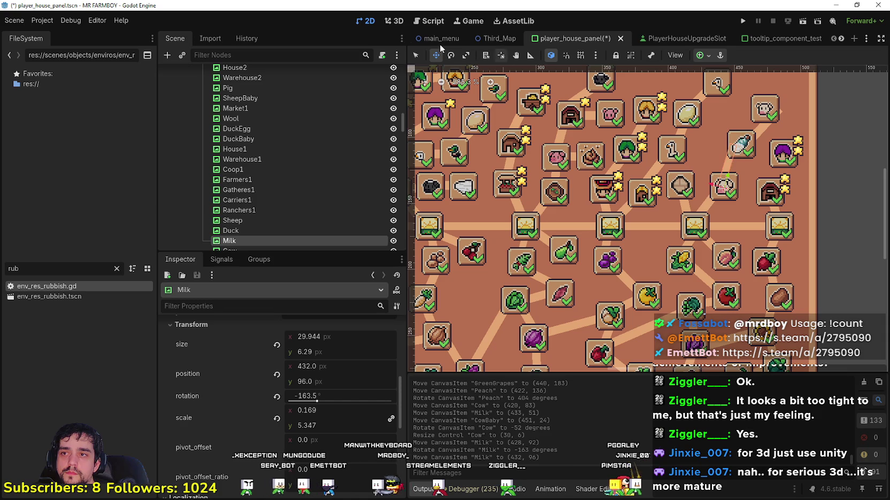
- Check the milk icon, CowBaby line and CowBaby slot, then save the scene
left_click(744, 138)
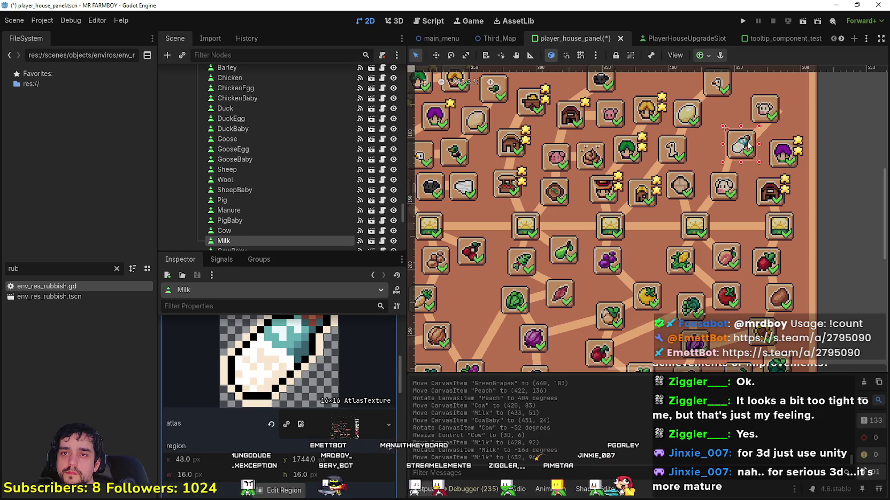
left_click(757, 132)
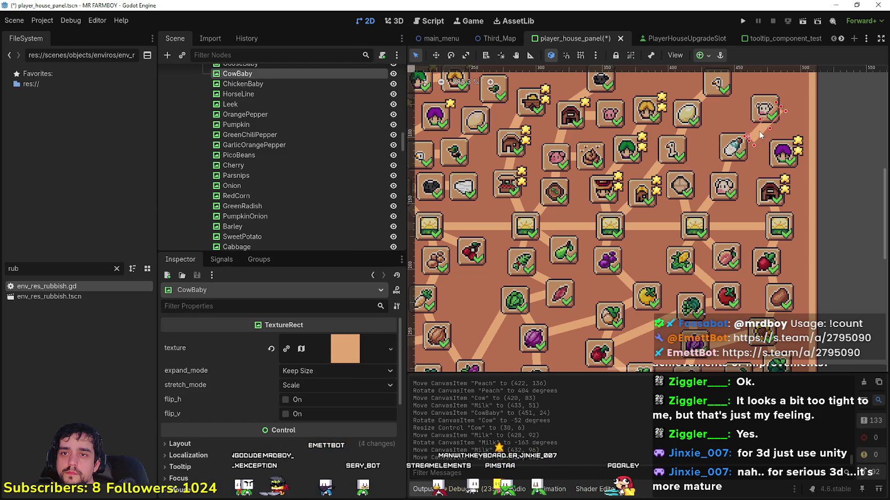
left_click(771, 108)
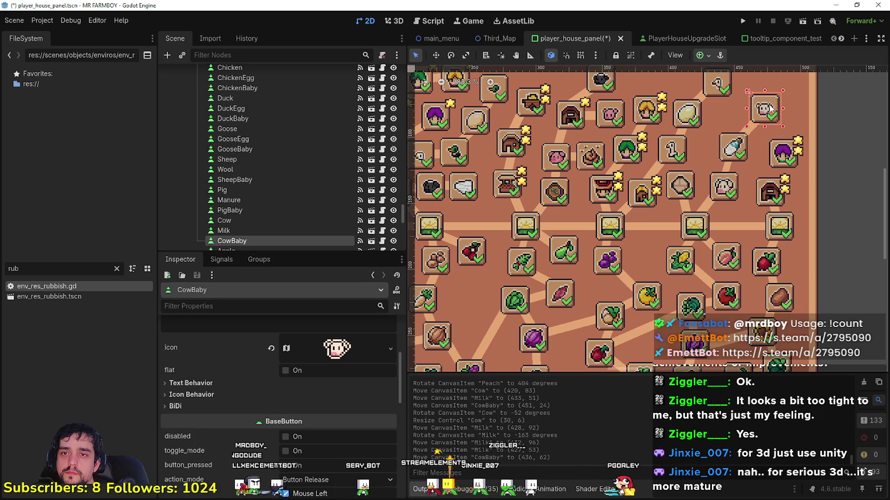
scroll(746, 166, "down", 2)
key("ctrl+s")
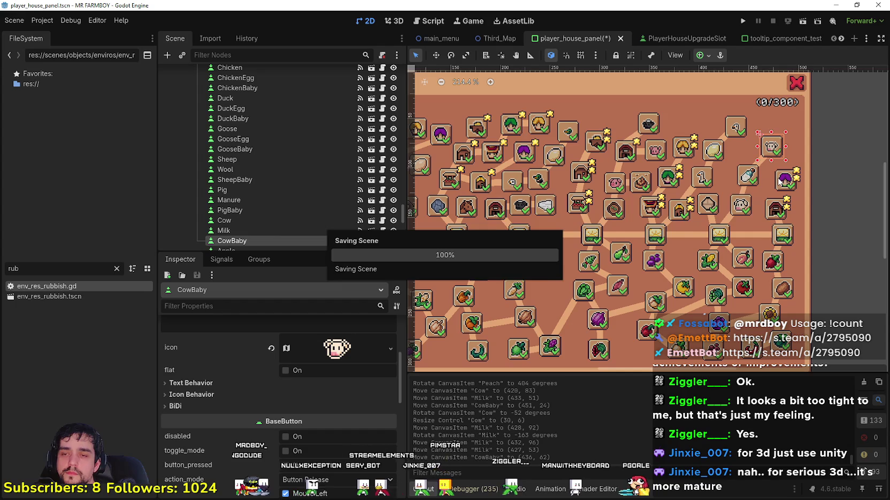
scroll(708, 204, "up", 5)
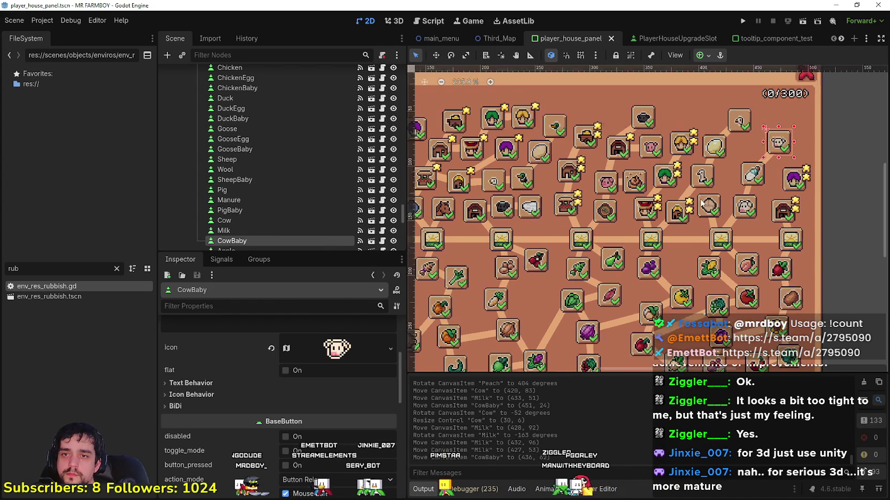
left_click_drag(705, 199, 718, 201)
left_click(717, 232)
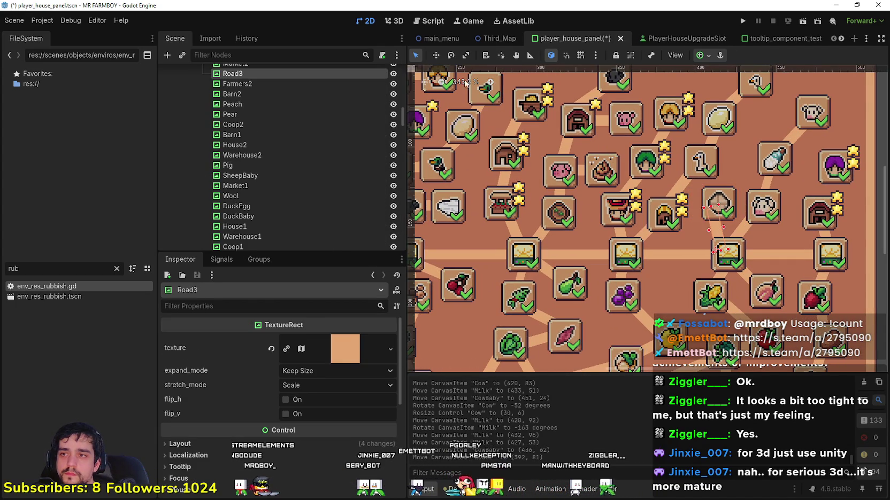
left_click(716, 214)
key("ctrl+s")
scroll(689, 233, "down", 5)
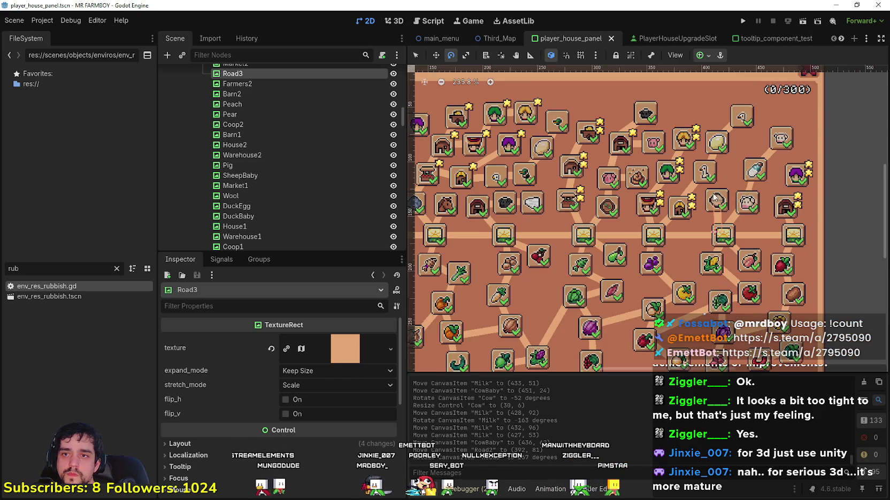
scroll(674, 256, "down", 3)
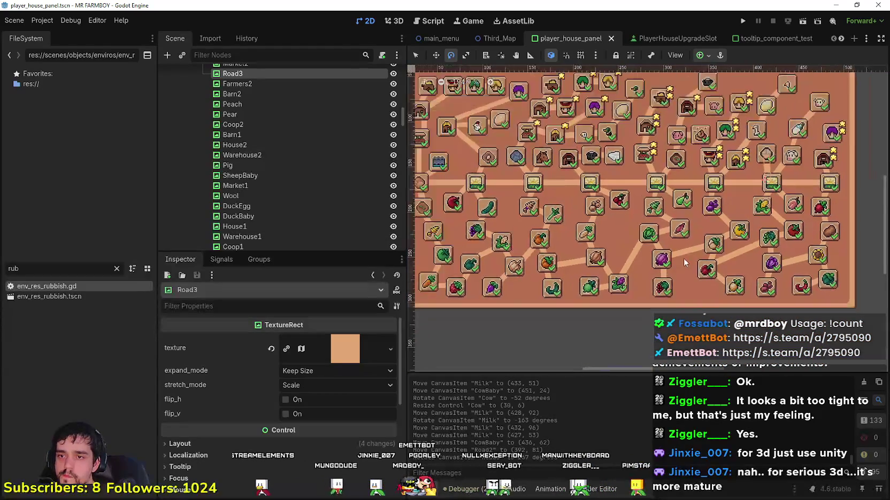
key("ctrl+s")
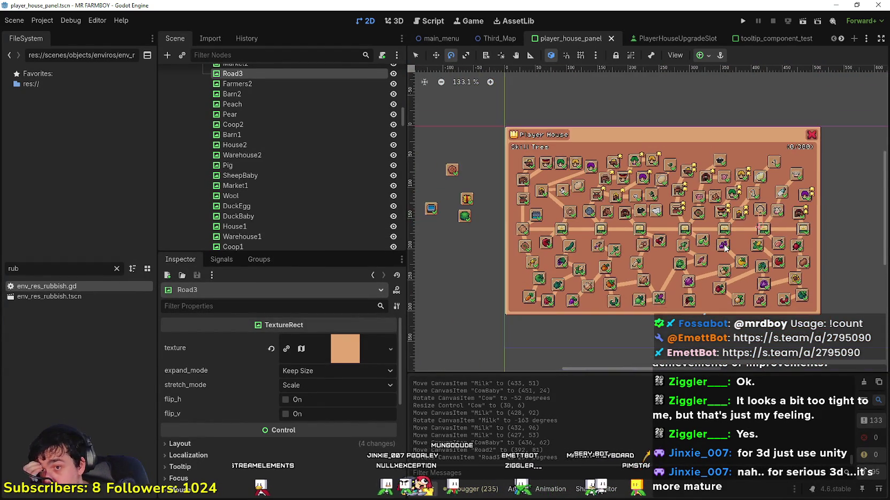
scroll(678, 241, "up", 4)
scroll(678, 240, "down", 3)
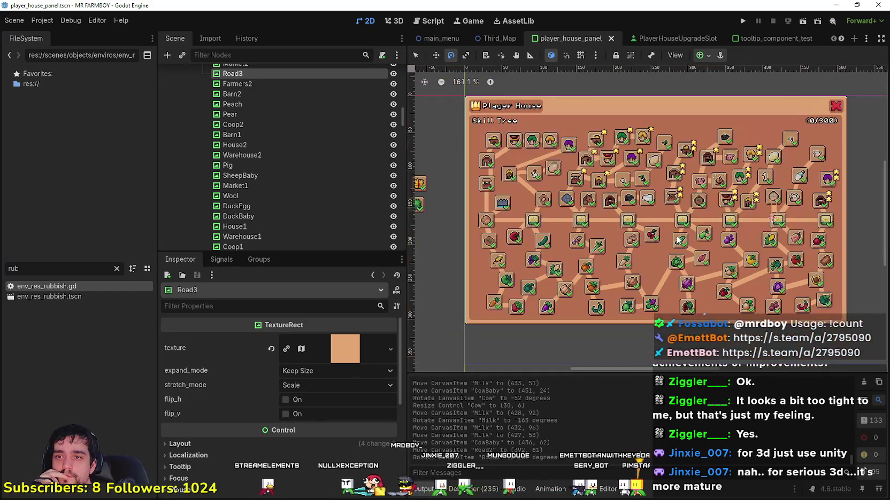
scroll(678, 240, "down", 1)
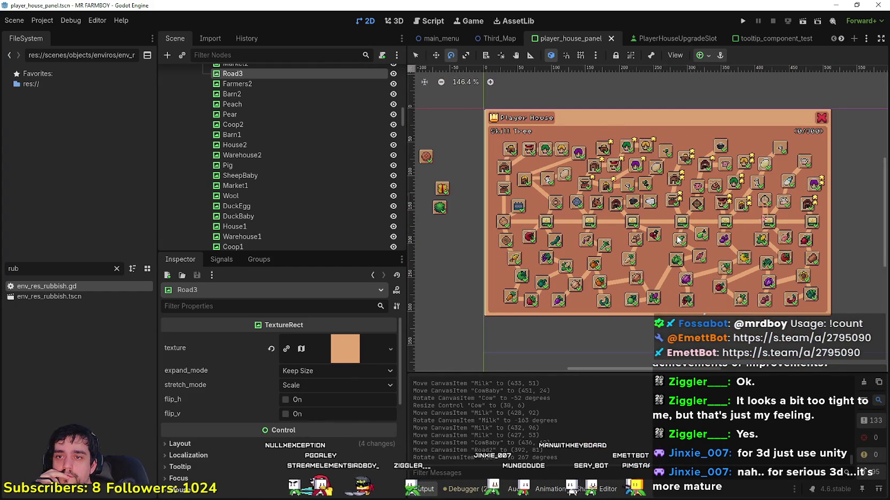
scroll(678, 240, "down", 2)
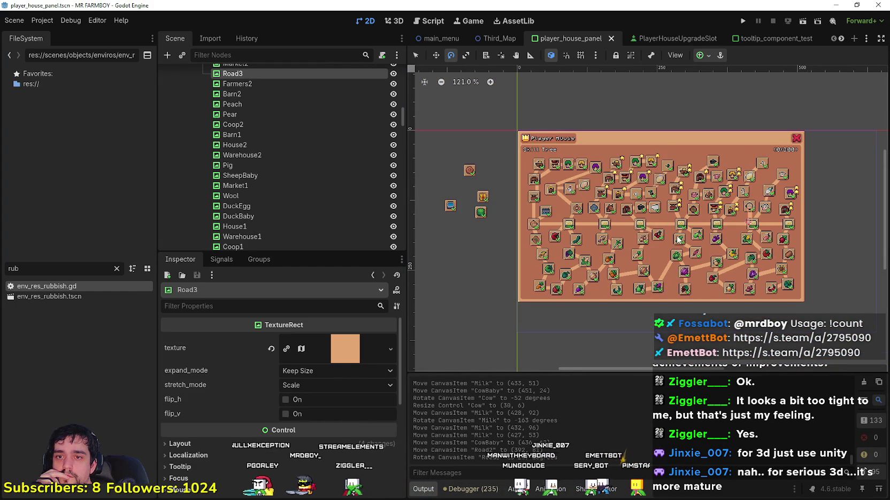
scroll(648, 279, "up", 1)
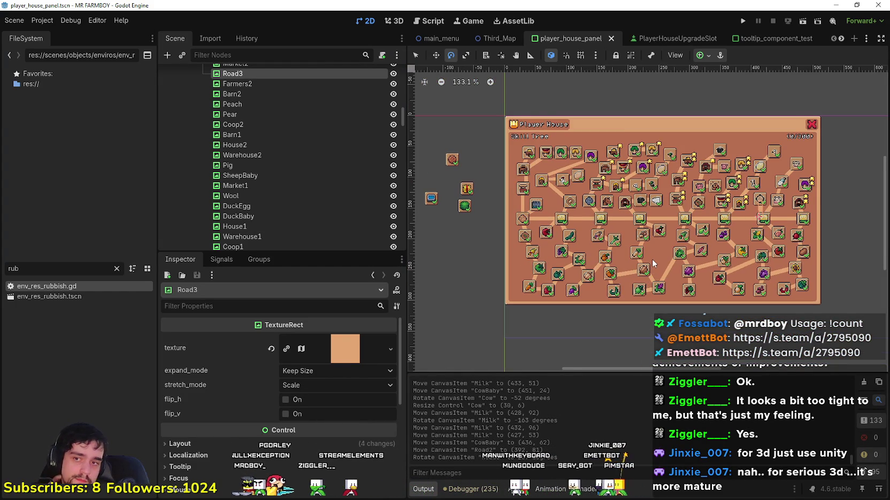
scroll(652, 258, "up", 3)
scroll(511, 219, "up", 1)
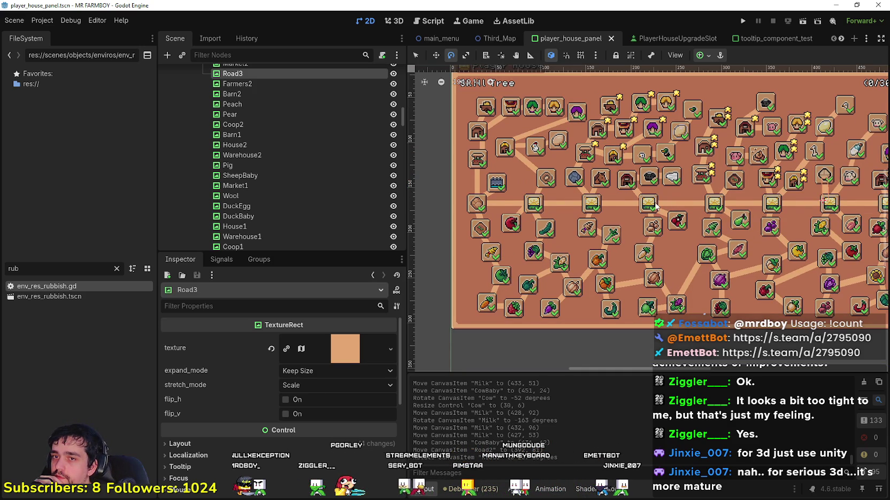
left_click_drag(655, 206, 588, 202)
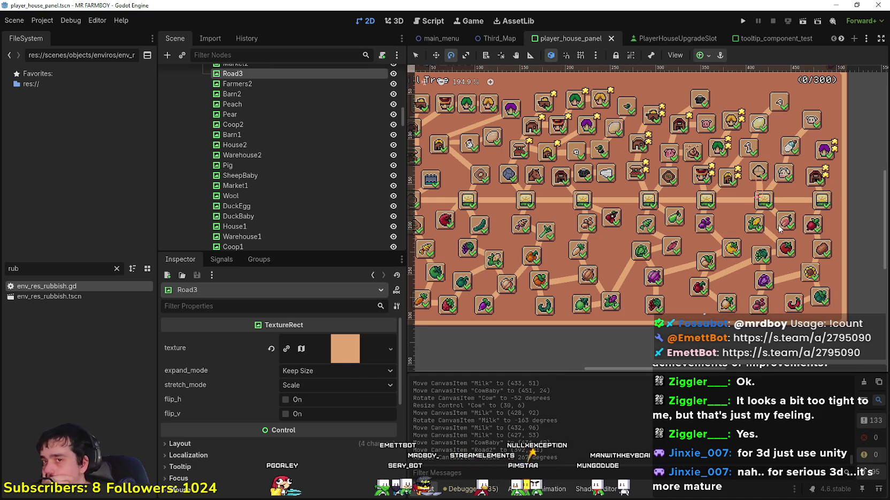
scroll(777, 224, "down", 1)
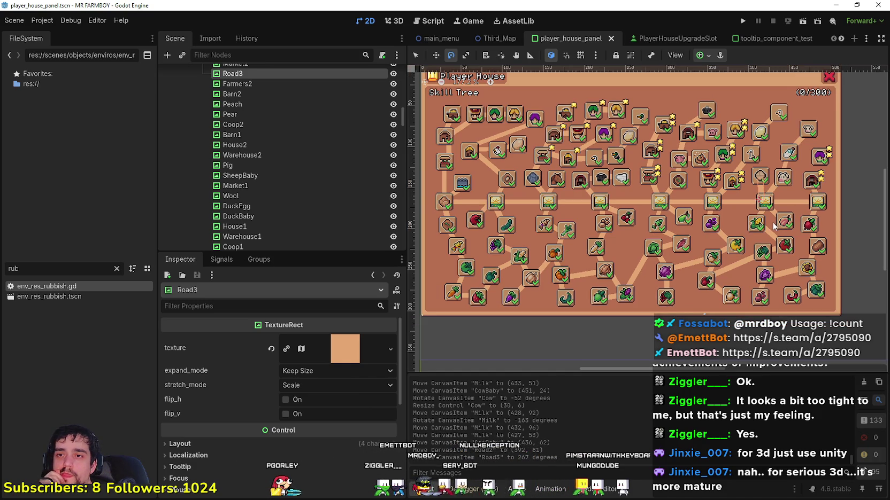
scroll(774, 226, "up", 3)
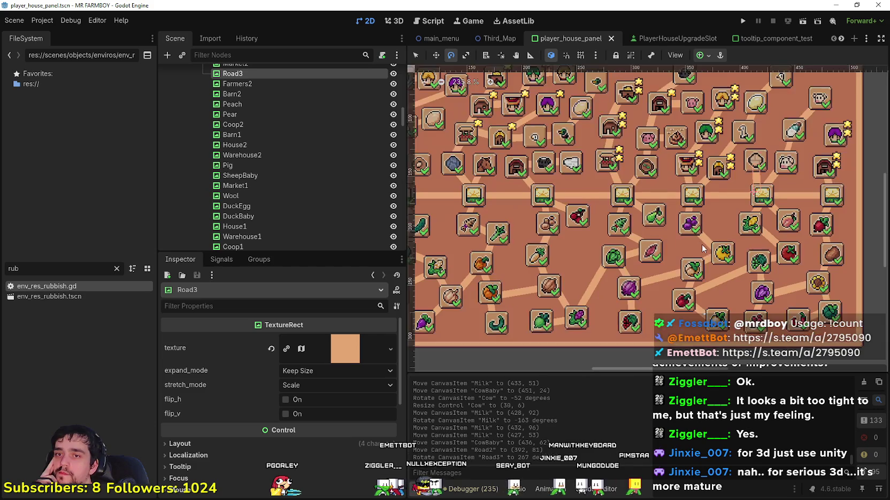
scroll(786, 201, "down", 2)
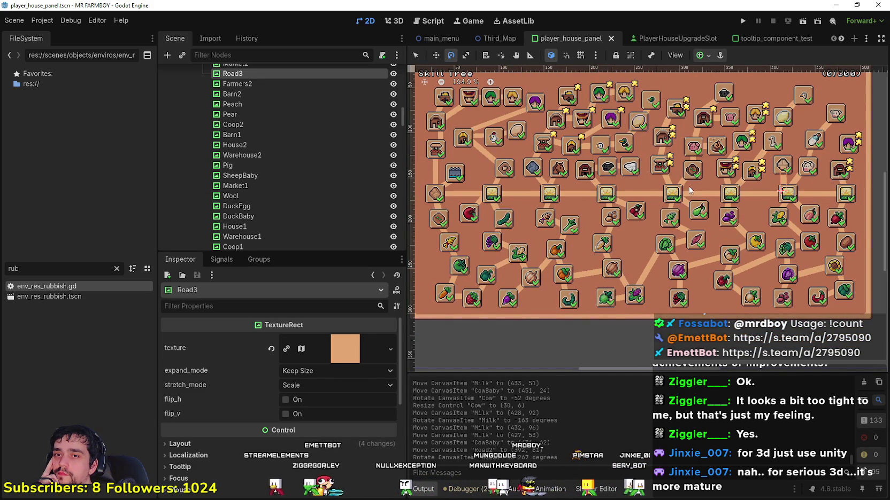
scroll(637, 203, "left", 2)
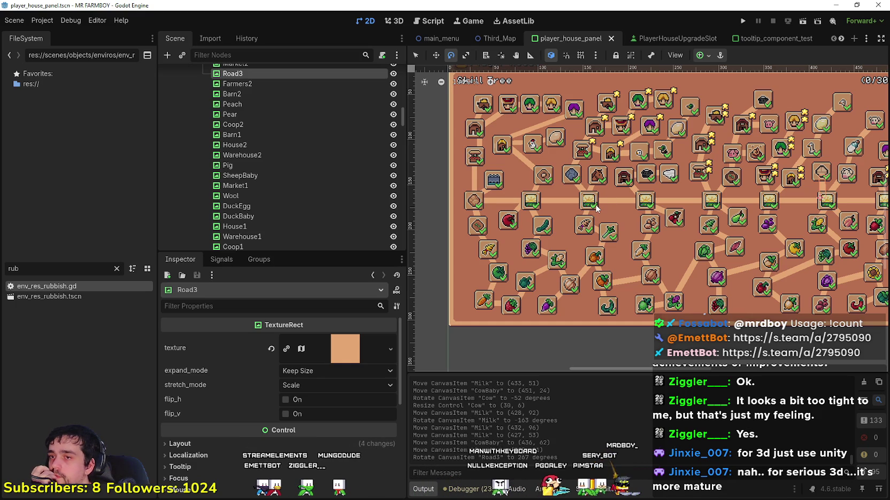
scroll(596, 206, "down", 3)
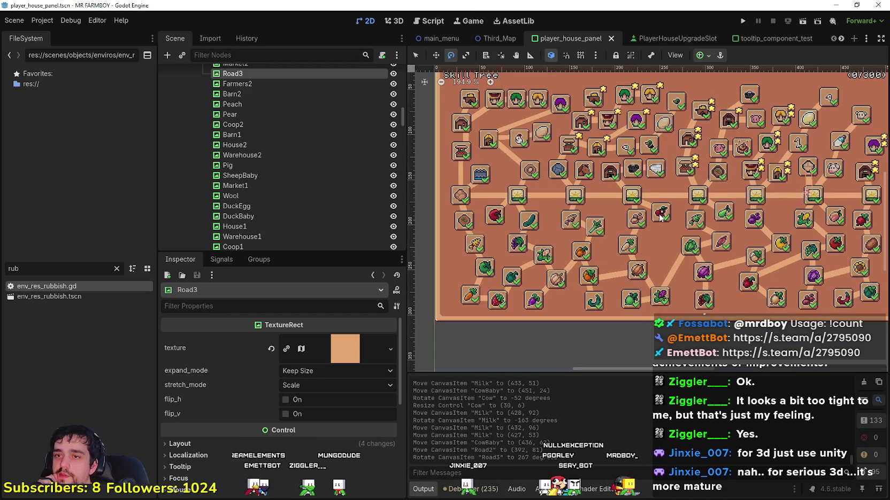
scroll(644, 212, "up", 2)
key("q")
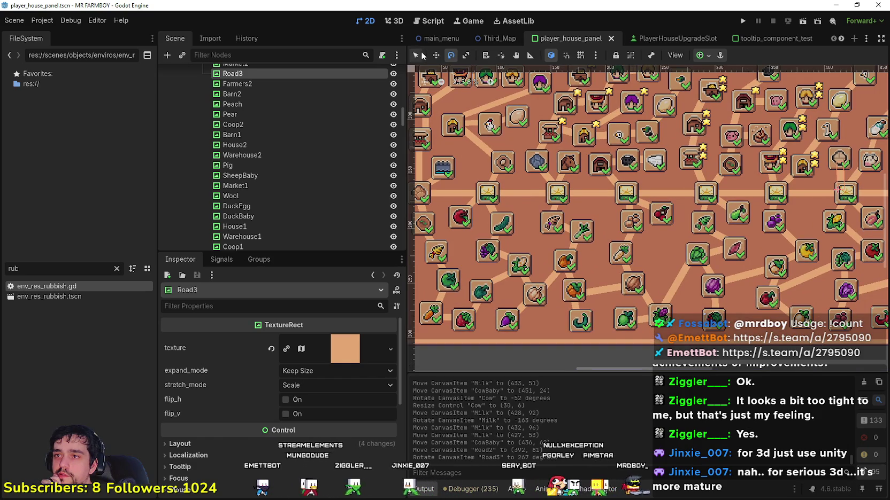
scroll(630, 209, "up", 1)
- Move the Cherry slot left so it sits beside the Parsnip
left_click(667, 217)
left_click_drag(668, 217, 599, 216)
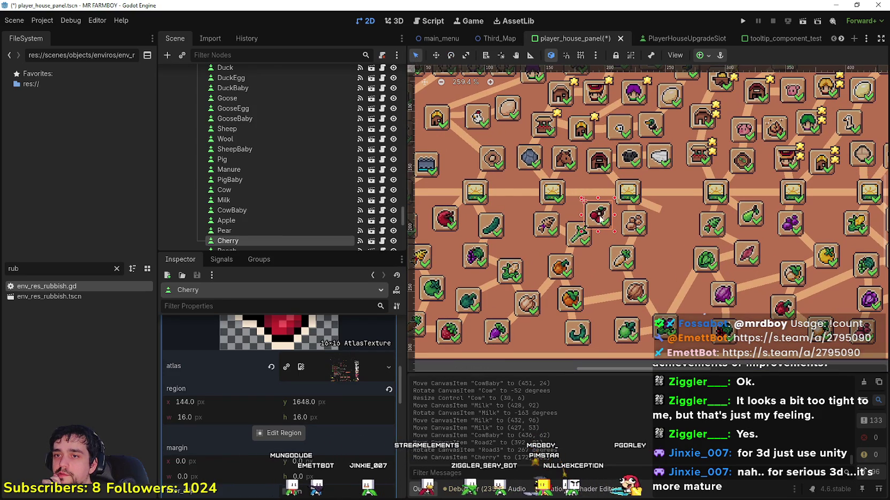
left_click(580, 208)
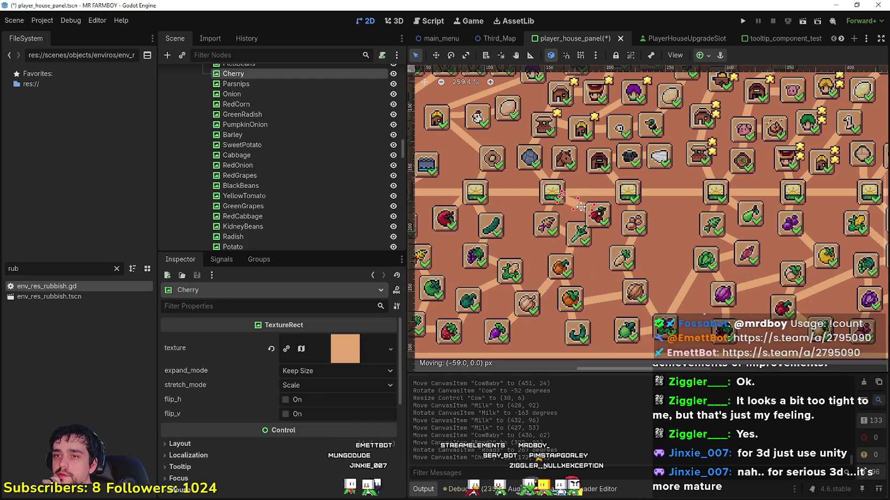
scroll(600, 225, "up", 3)
left_click(603, 225)
scroll(603, 224, "down", 6)
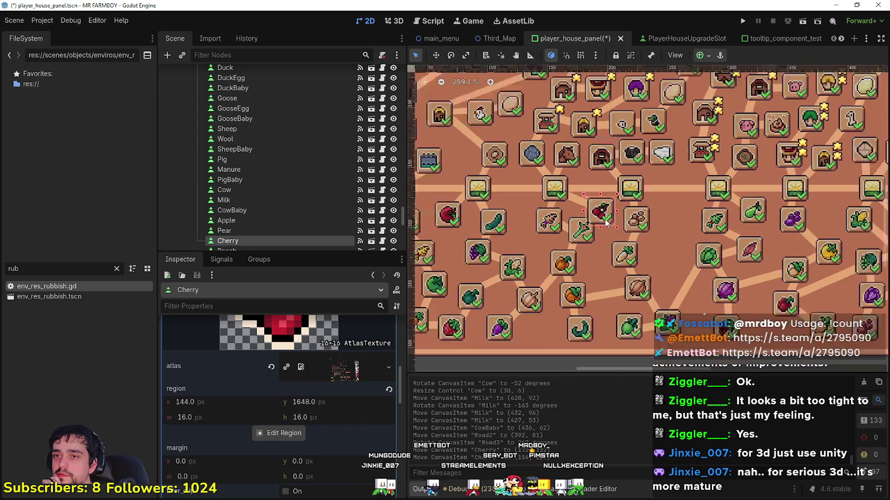
scroll(613, 241, "up", 2)
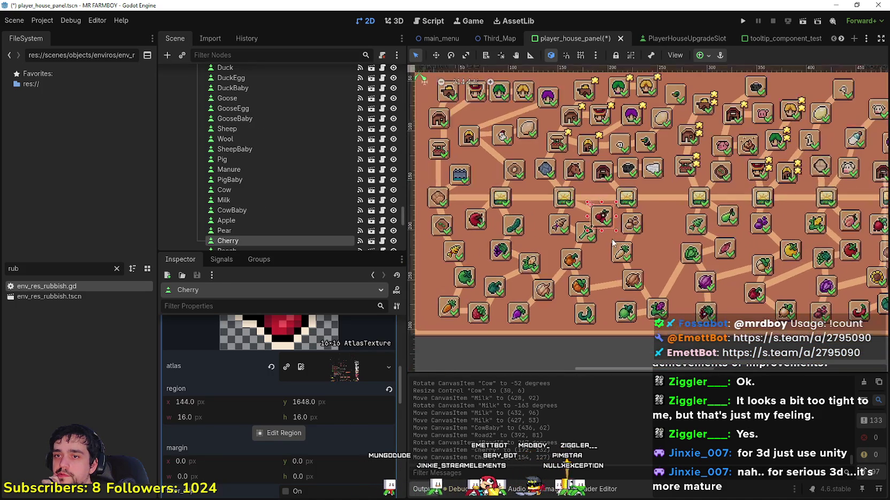
scroll(621, 239, "up", 1)
- Shift the PictoBeans slot right and nudge the Parsnip slot into place
left_click(634, 229)
left_click_drag(636, 227, 655, 228)
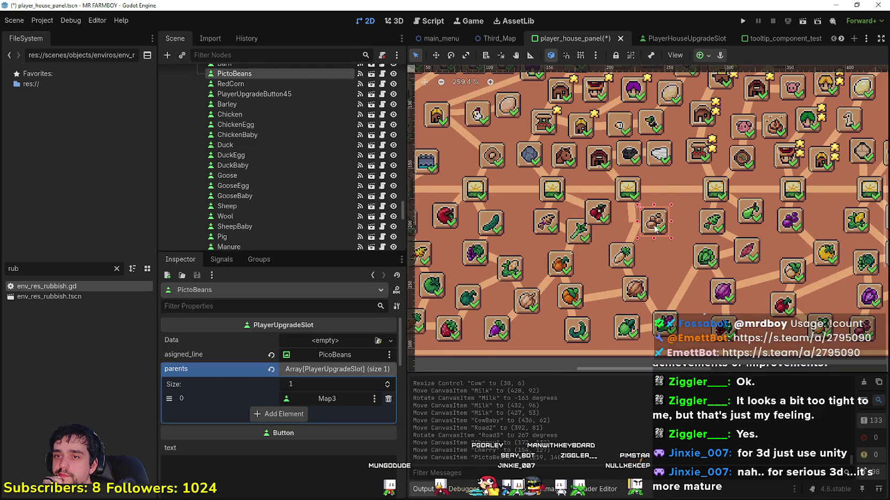
left_click(630, 258)
left_click(655, 225)
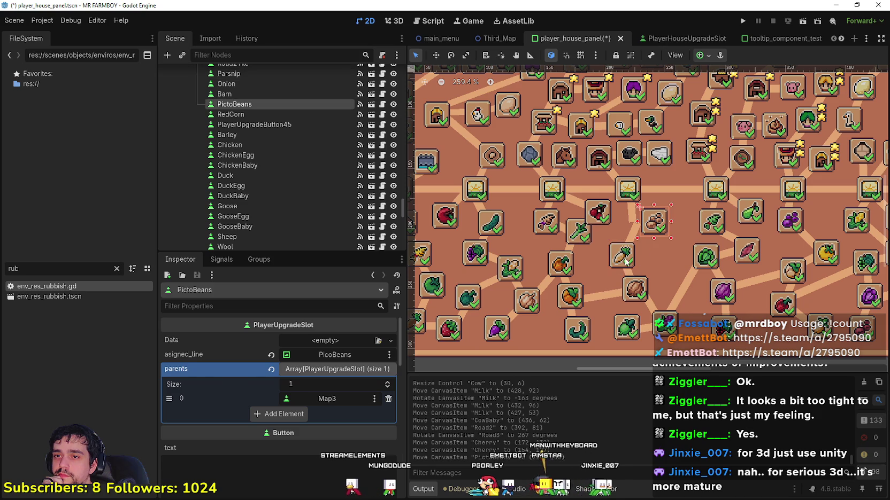
mouse_move(623, 258)
left_mouse_down()
mouse_move(632, 254)
mouse_move(631, 278)
left_mouse_up()
- Place the Parsnips line and rotate the PicoBeans line to 403 degrees
left_click(629, 278)
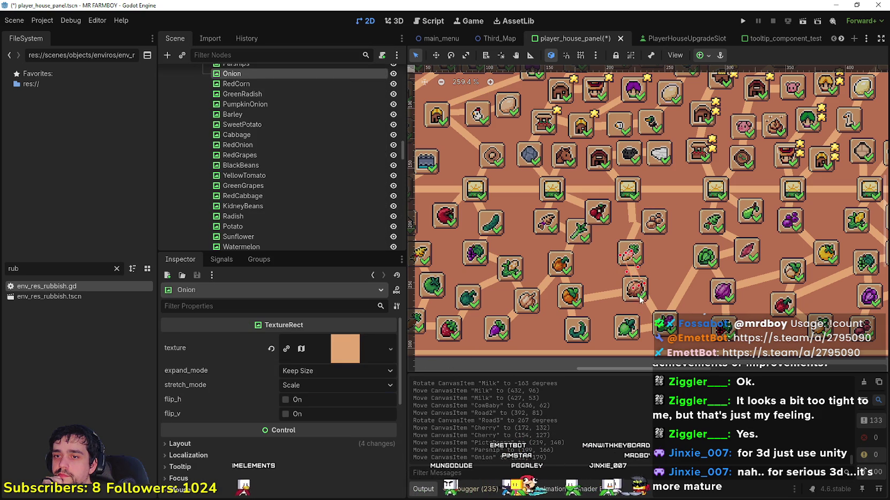
left_click(631, 234)
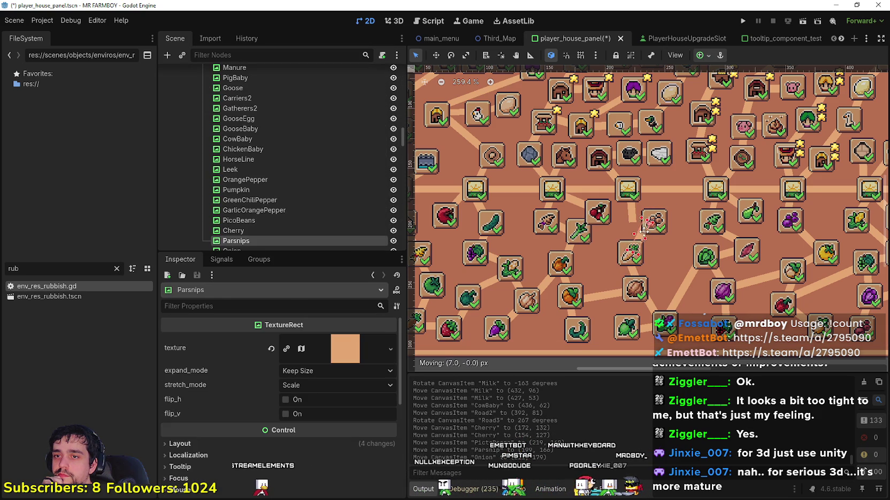
left_click_drag(645, 231, 646, 231)
left_click(631, 213)
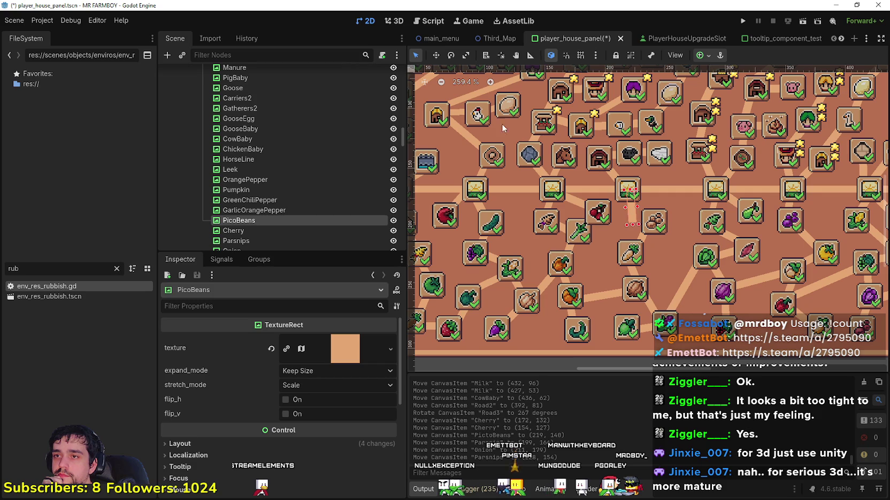
left_click_drag(651, 219, 648, 217)
left_click_drag(588, 220, 599, 224)
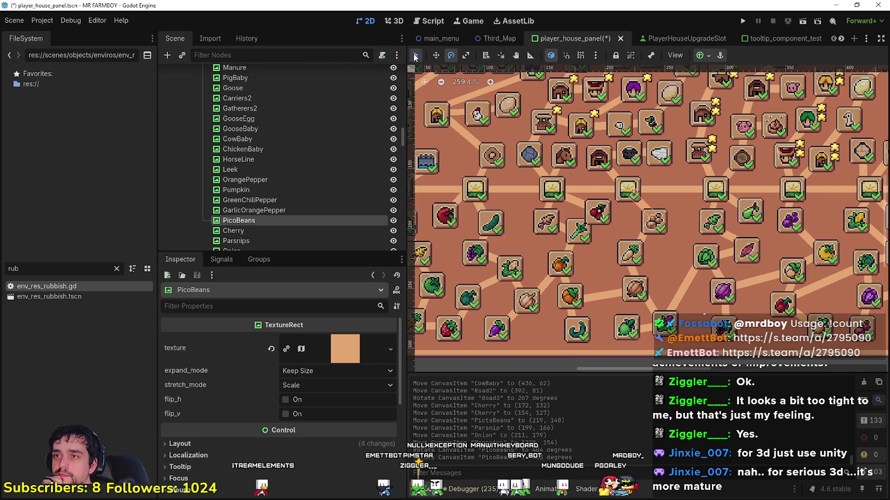
- Move the Leek item down-right and nudge the Cherry line slightly
left_click_drag(579, 233, 591, 247)
left_click(597, 212)
left_click_drag(597, 212, 590, 210)
left_click(592, 246)
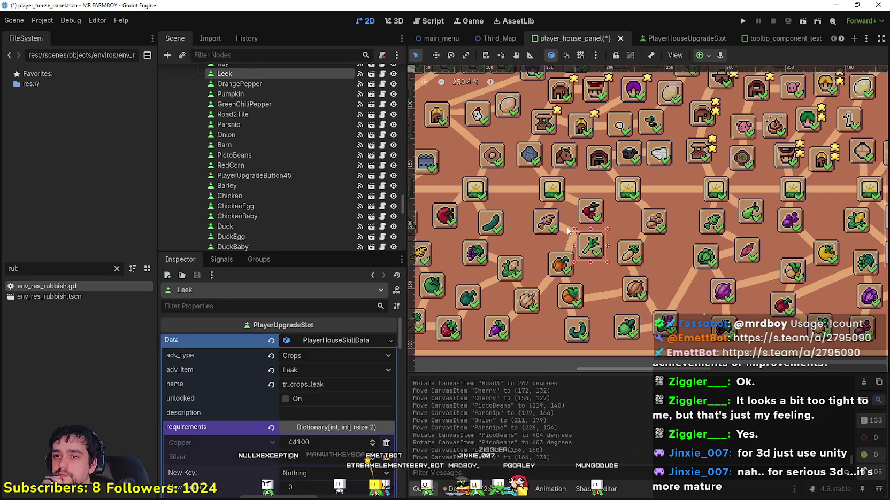
- Rotate the OrangePepper line to 319 degrees beside the pepper and save
scroll(579, 235, "up", 4)
scroll(579, 236, "up", 1)
left_click_drag(567, 251, 566, 262)
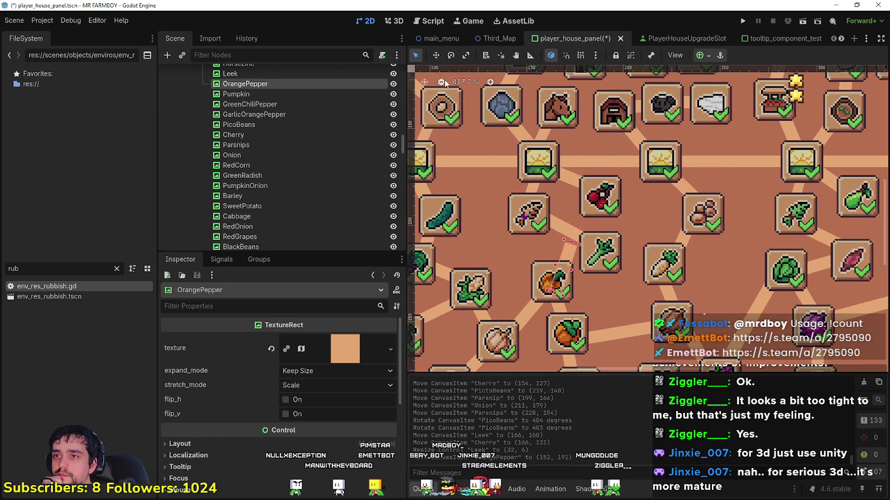
left_click_drag(598, 262, 596, 262)
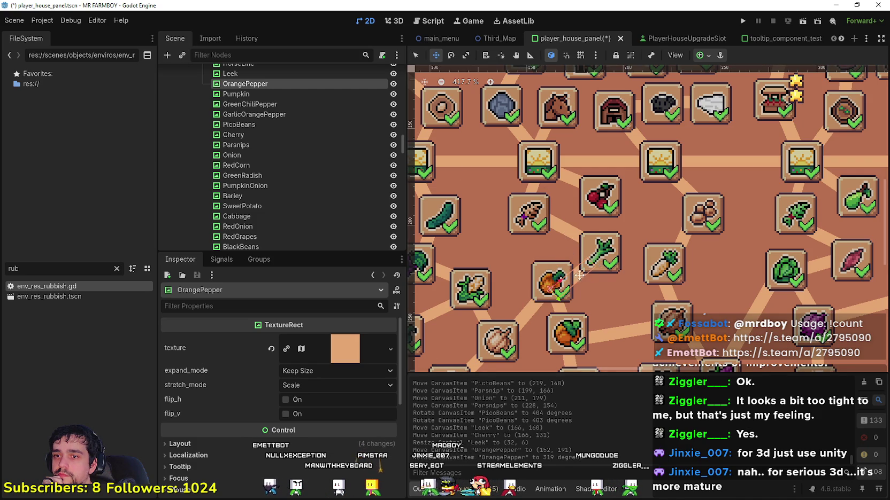
left_click_drag(580, 260, 581, 260)
scroll(582, 260, "down", 5)
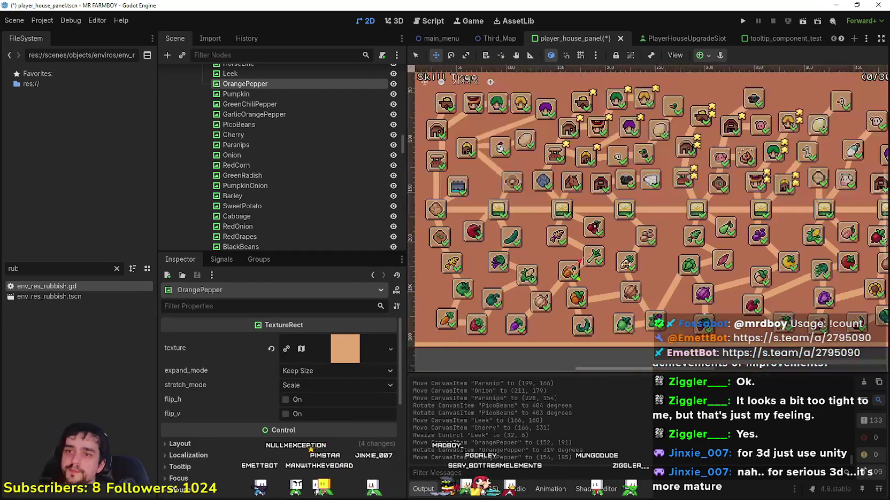
key("ctrl+s")
scroll(484, 218, "up", 5)
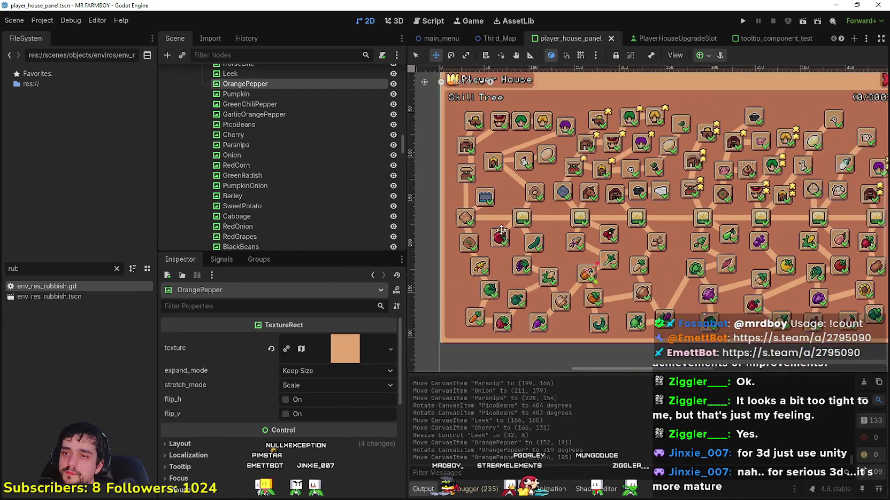
- Raise the Apple item about 12 px, rotate its line to -235 degrees, and save
scroll(535, 243, "up", 1)
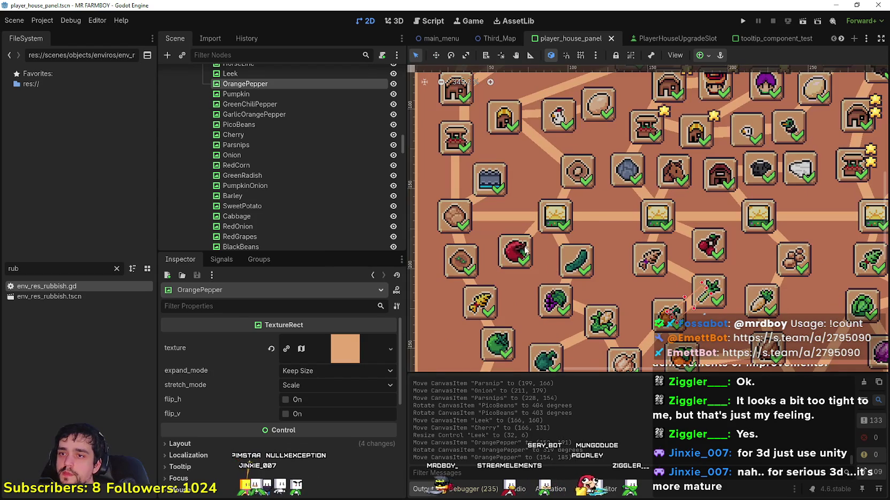
left_click(543, 240)
scroll(544, 240, "up", 3)
left_click_drag(544, 240, 544, 234)
left_click(567, 206)
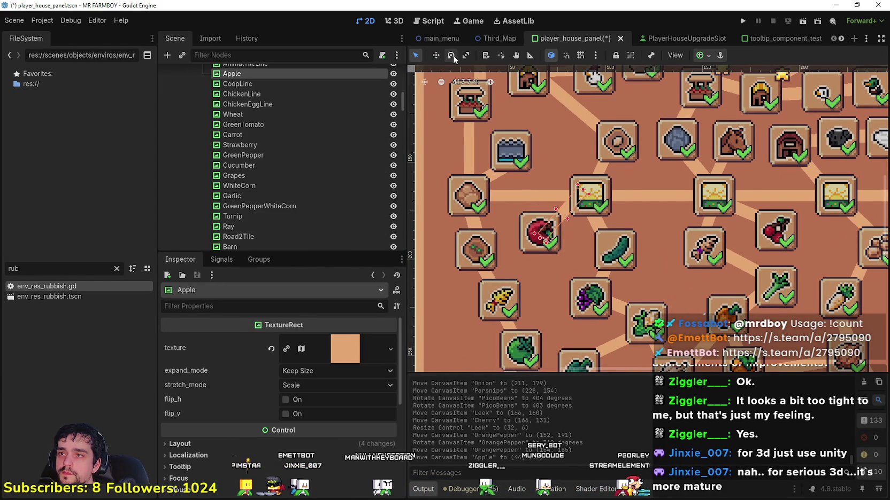
left_click_drag(479, 181, 470, 177)
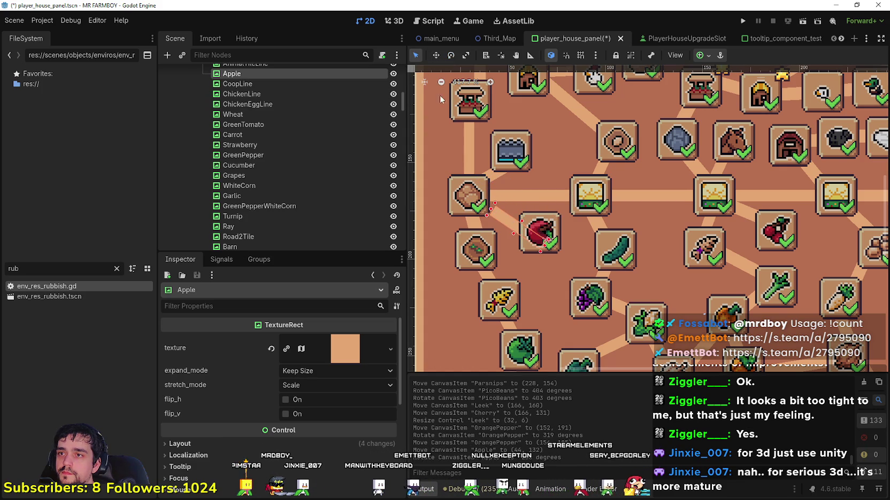
scroll(503, 214, "down", 2)
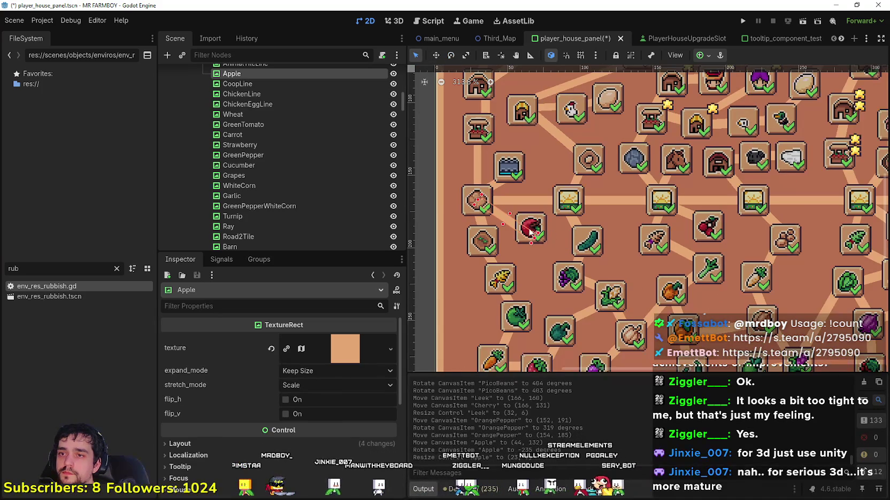
left_click(528, 231)
key("ctrl+s")
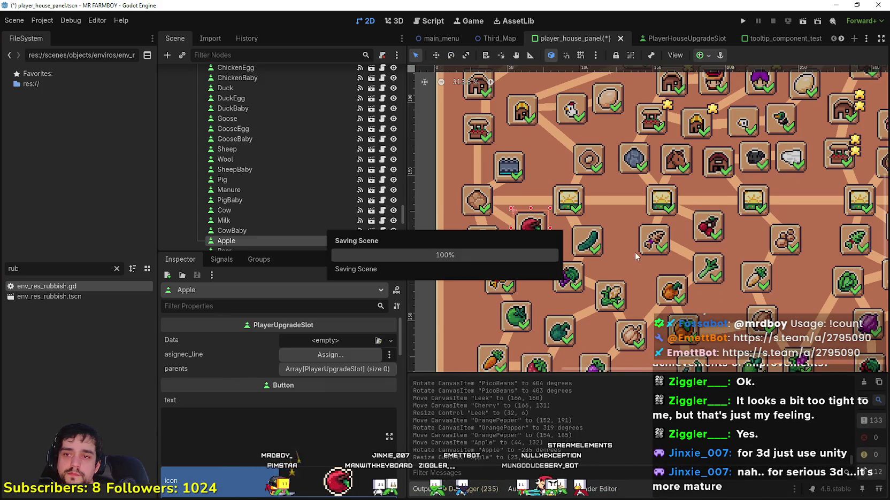
scroll(633, 248, "down", 5)
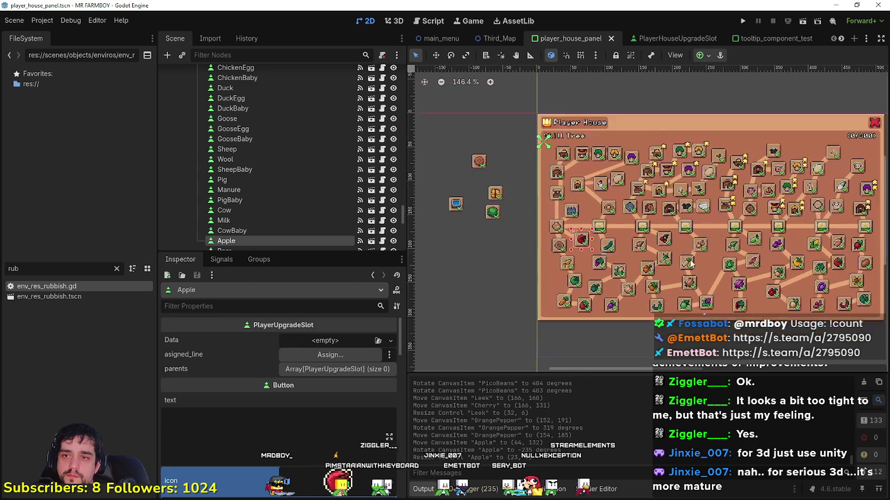
scroll(631, 239, "up", 1)
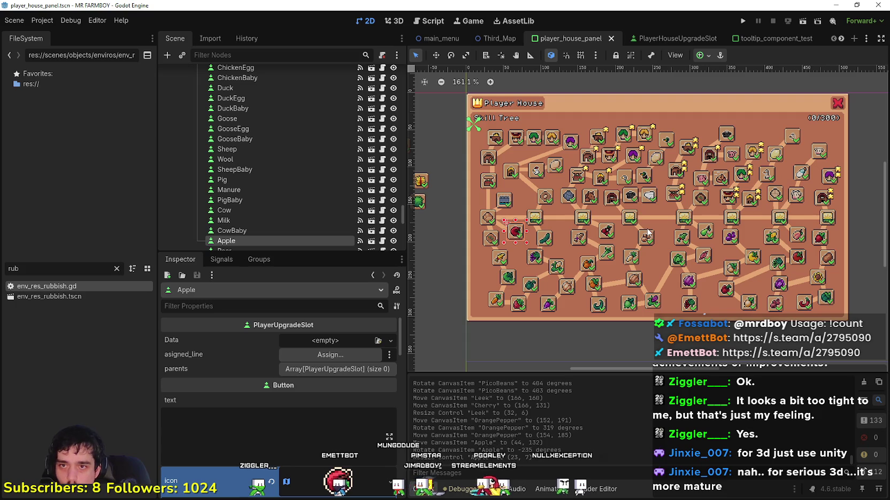
scroll(598, 267, "down", 2)
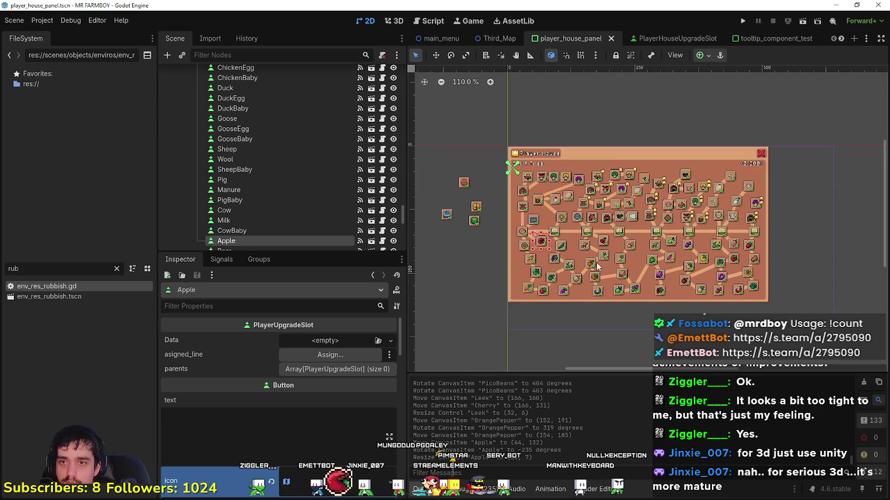
scroll(496, 235, "up", 1)
left_click_drag(457, 157, 520, 238)
scroll(520, 252, "up", 1)
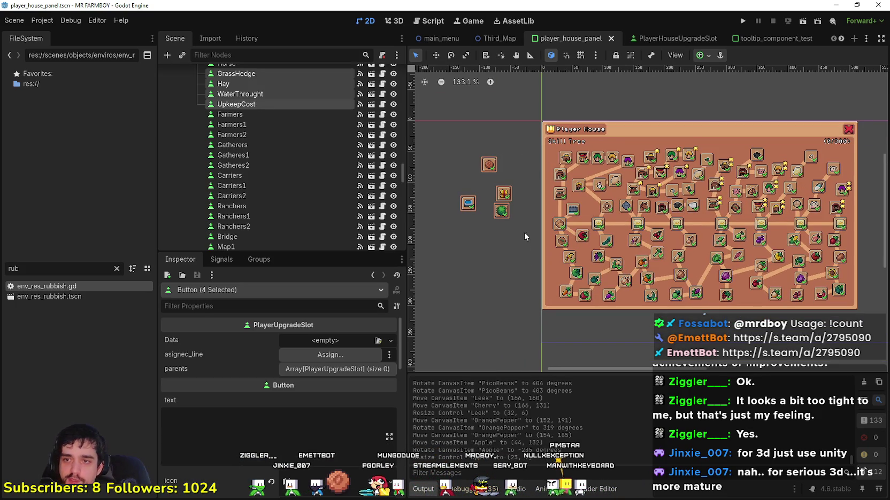
key("ctrl+s")
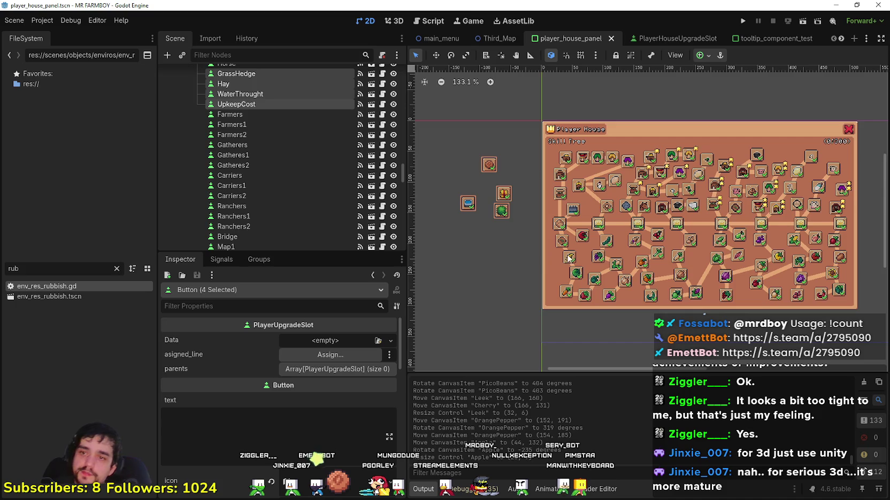
scroll(592, 259, "up", 2)
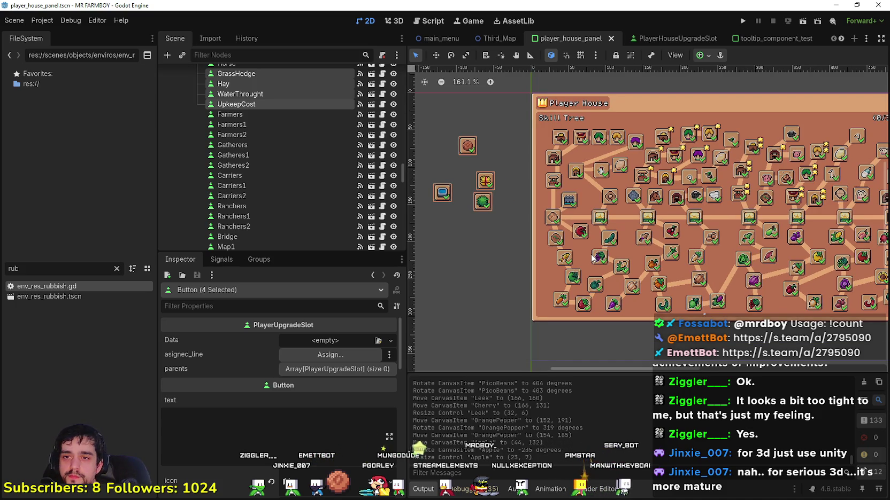
scroll(663, 286, "down", 2)
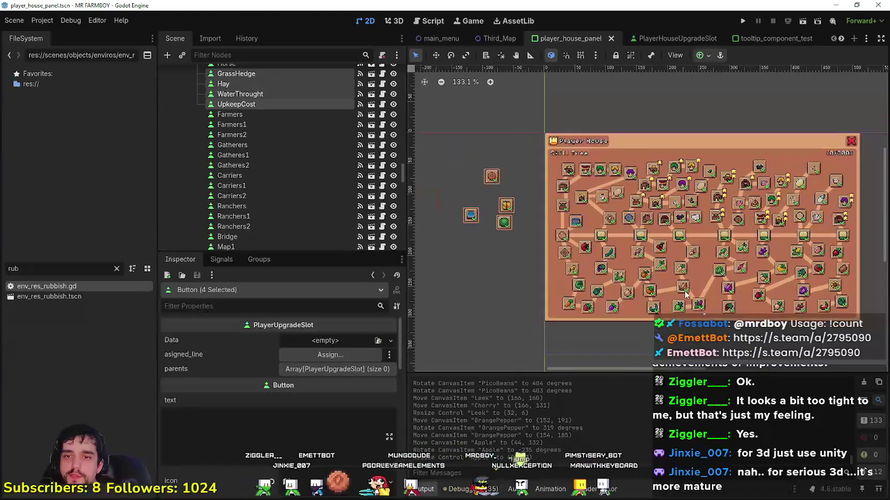
scroll(668, 295, "up", 1)
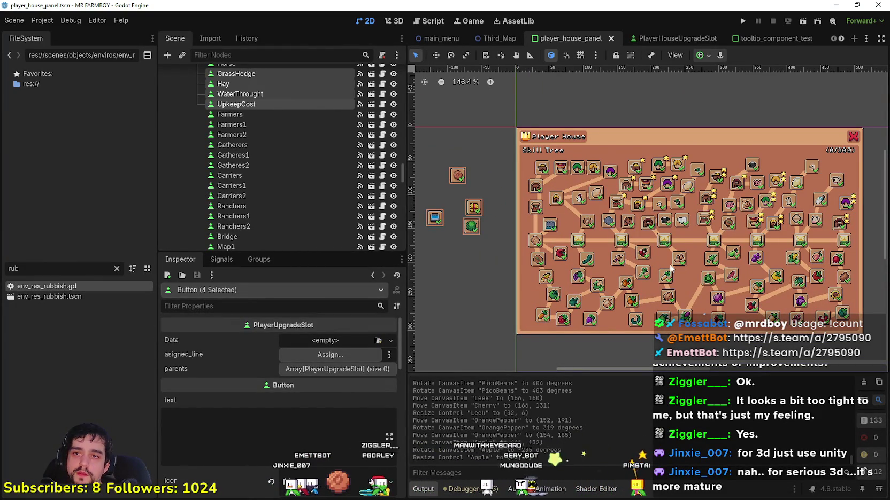
key("ctrl+s")
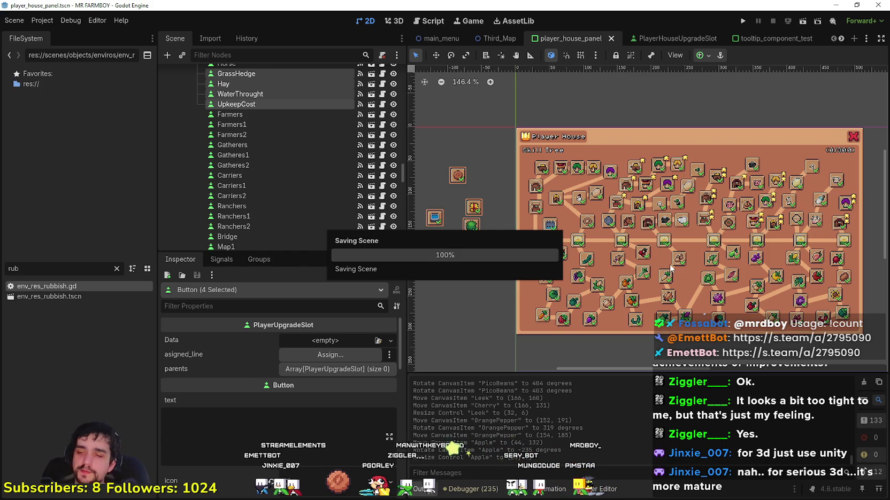
scroll(668, 270, "up", 3)
scroll(558, 272, "up", 1)
- Assign the Apple line node as the Apple slot's asigned_line
left_click(583, 231)
scroll(583, 231, "up", 3)
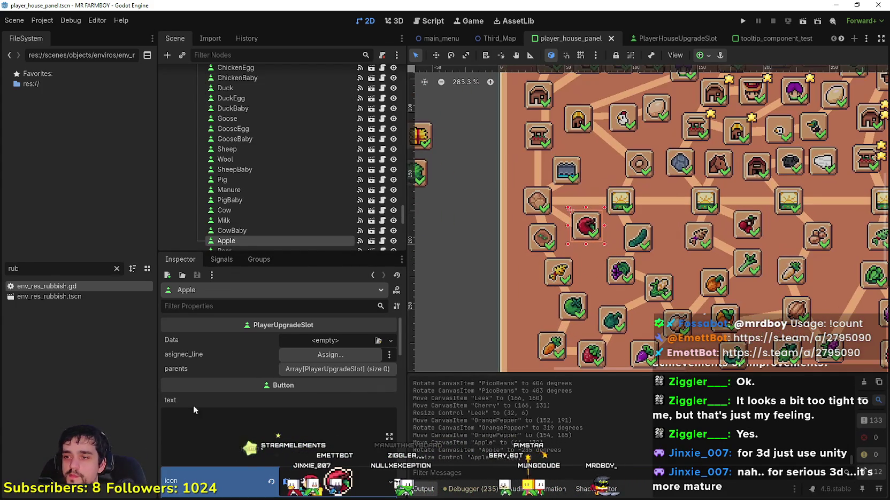
left_click(323, 341)
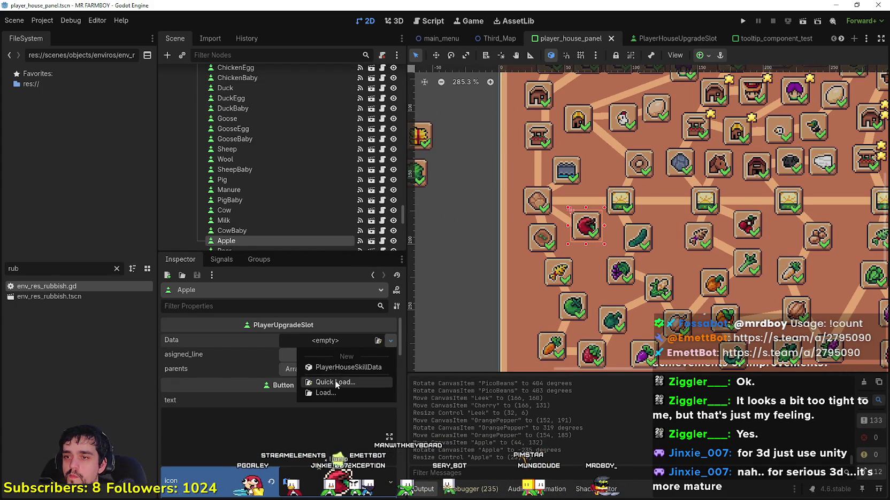
key("Escape")
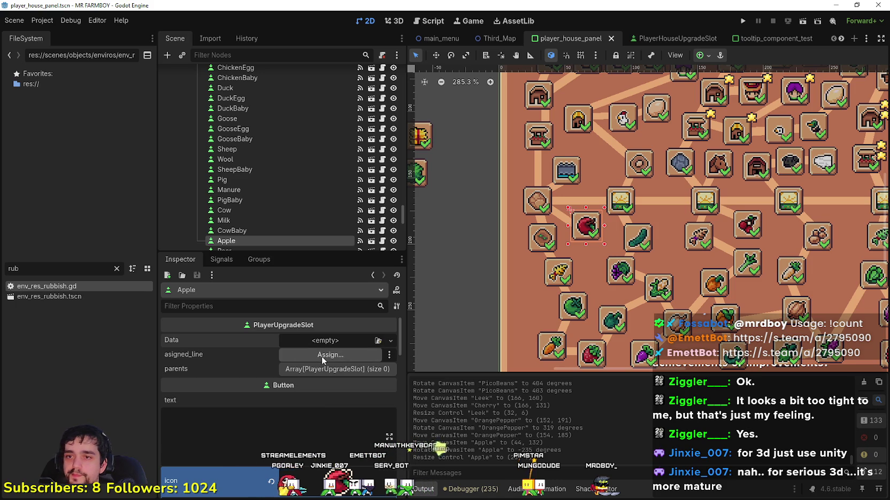
left_click(321, 356)
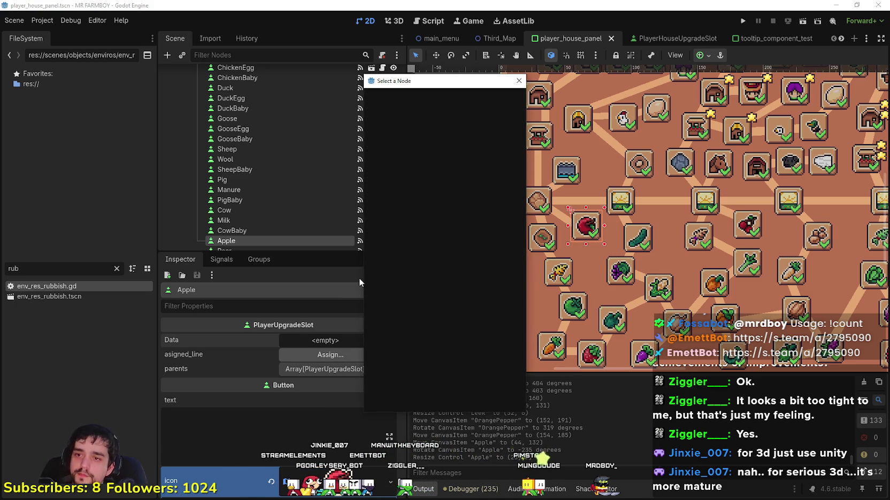
type("App")
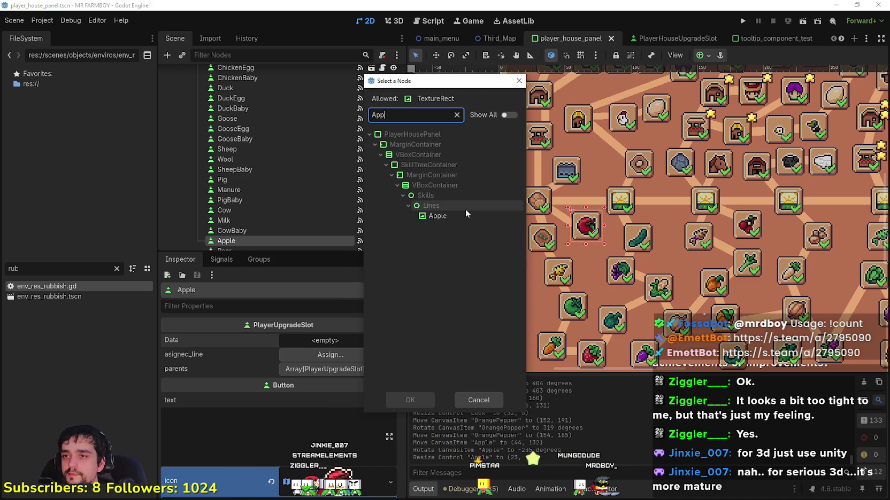
left_click(464, 216)
left_click(411, 401)
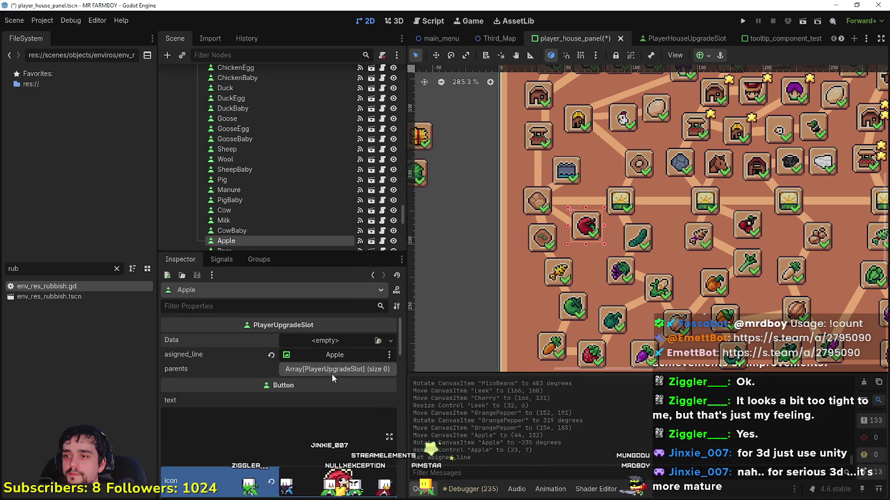
- Add Road1Tile as the Apple slot's parent and save the scene
left_click(339, 370)
left_click(294, 400)
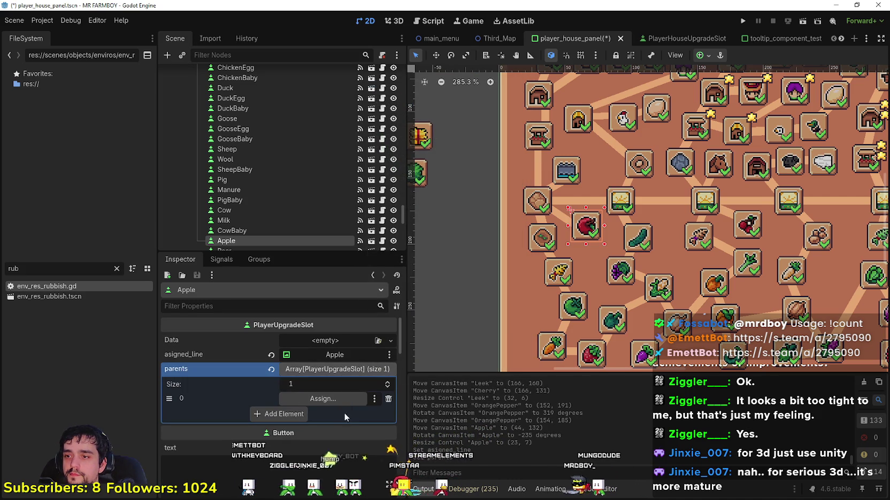
left_click(323, 399)
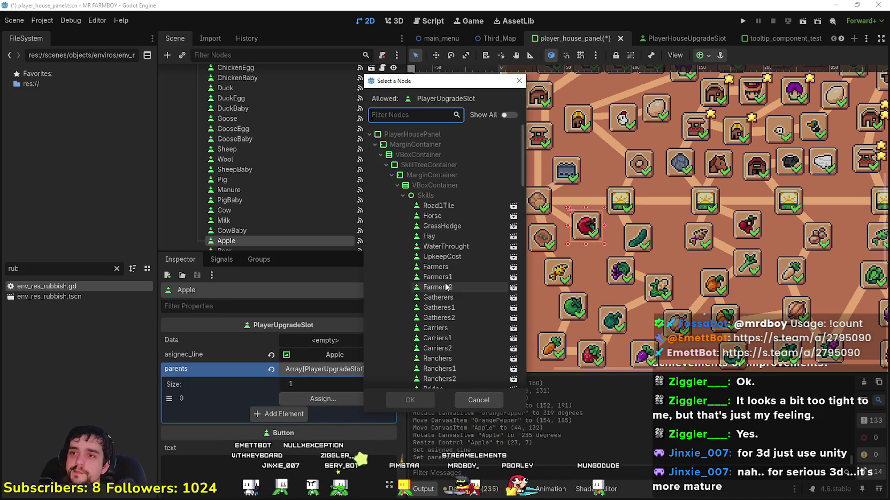
left_click(426, 118)
type("Roa")
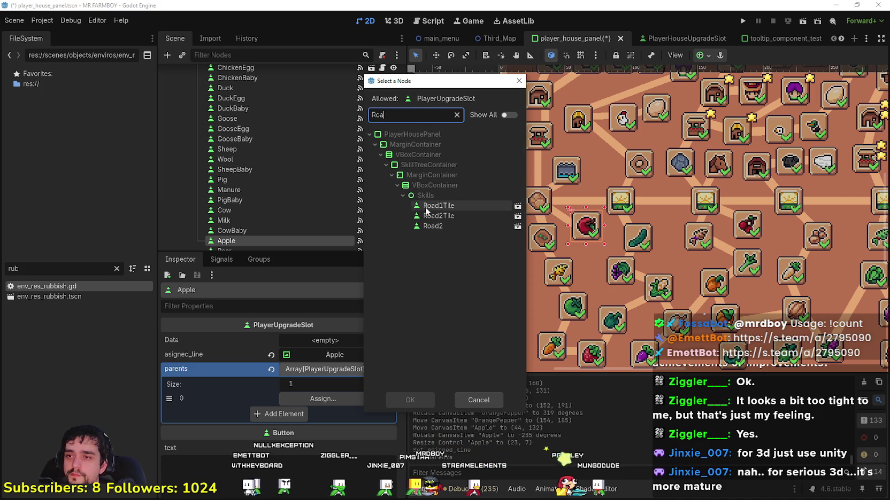
left_click(410, 400)
key("ctrl+s")
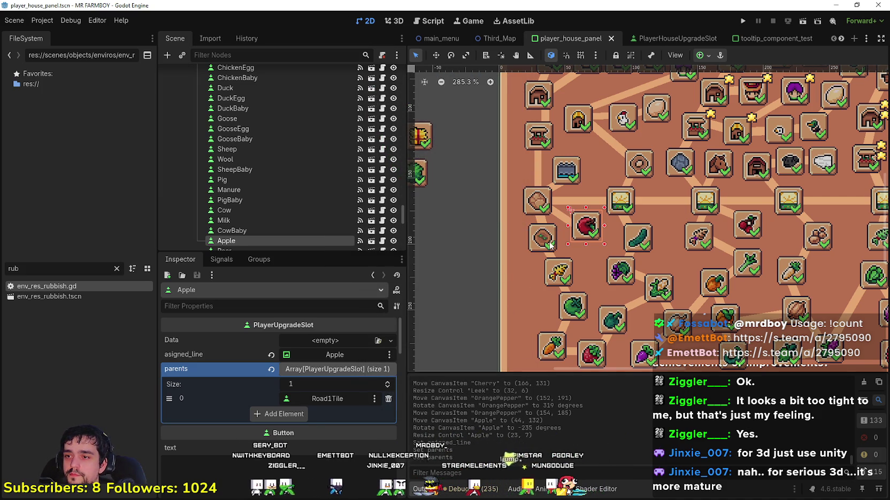
- Referencing the Wheat slot, give the Apple slot a new PlayerHouseSkillData resource
left_click(541, 239)
scroll(608, 269, "down", 2)
left_click(346, 336)
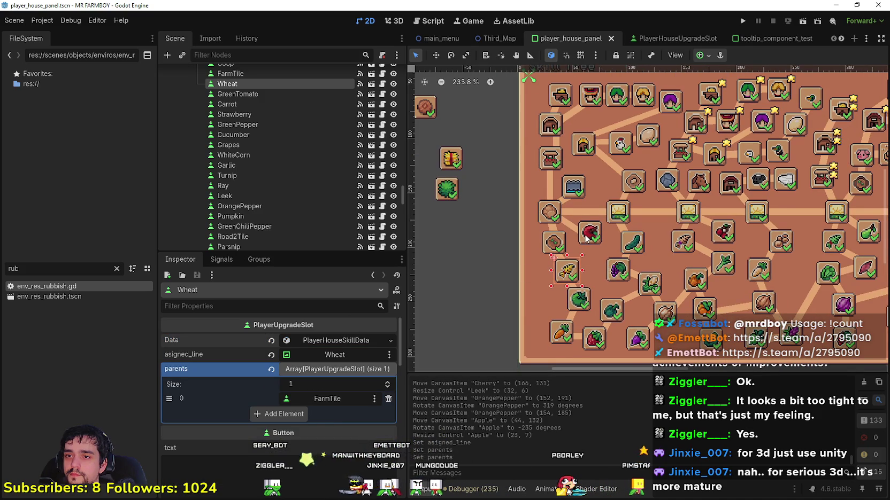
left_click(587, 238)
scroll(587, 238, "up", 6)
left_click(336, 343)
left_click(339, 369)
left_click(338, 342)
scroll(338, 345, "down", 1)
left_click(333, 335)
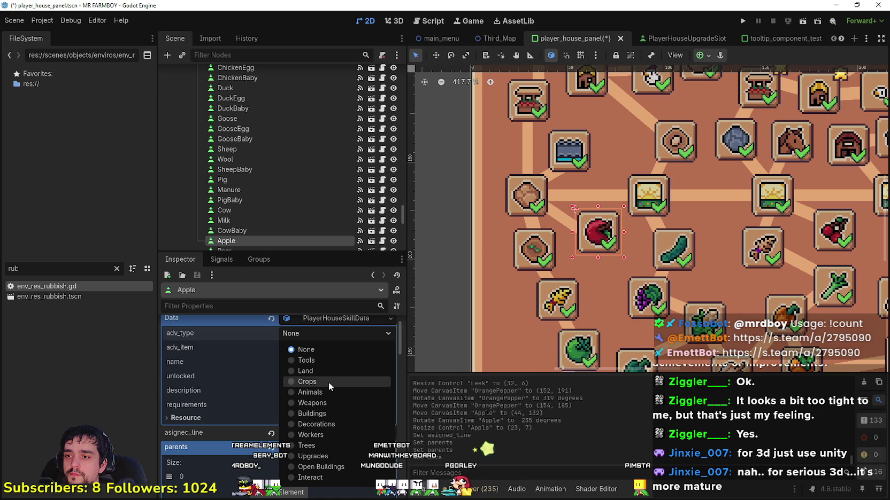
- Set the Apple slot's adv_type to Crops and adv_item to Apple
left_click(328, 382)
left_click(327, 347)
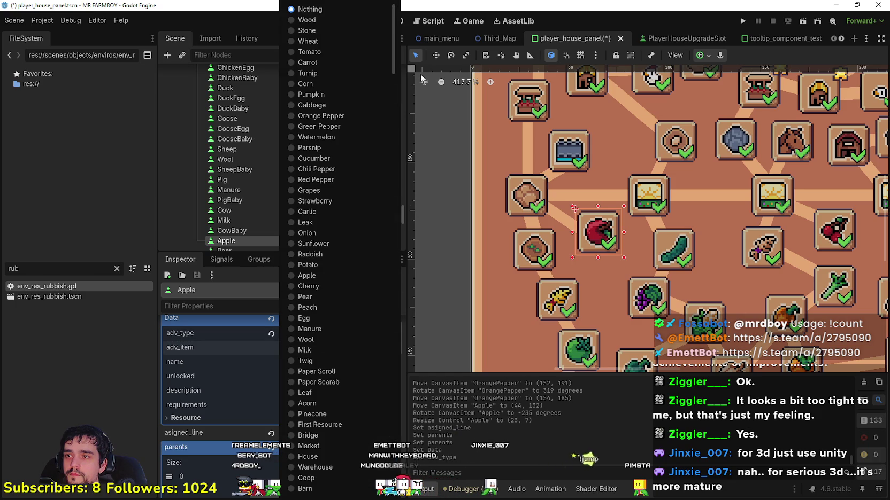
scroll(395, 51, "down", 10)
scroll(408, 106, "up", 10)
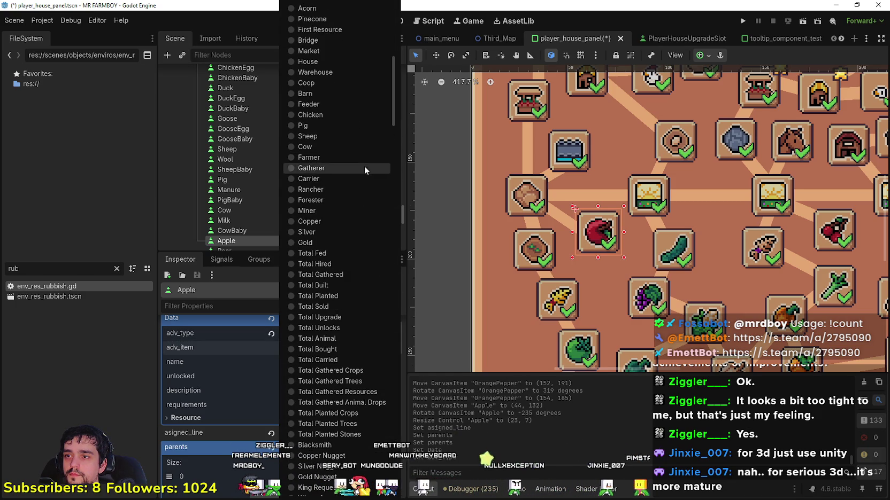
scroll(347, 374, "up", 5)
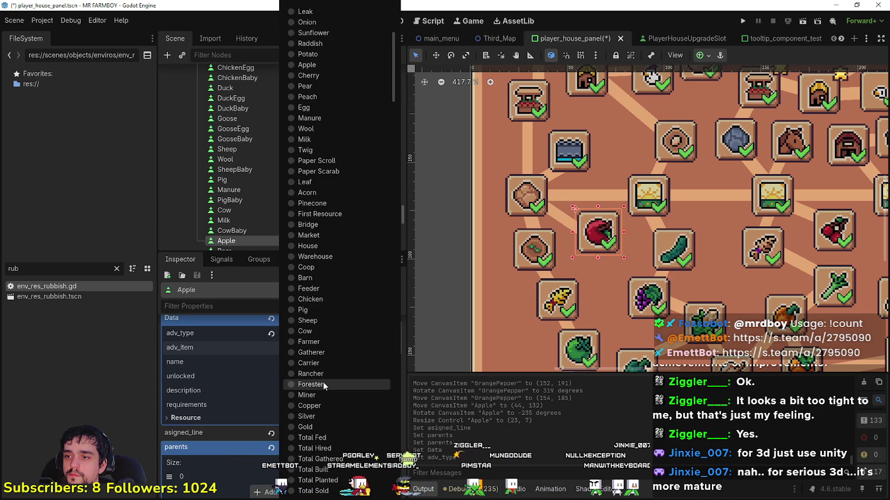
scroll(323, 381, "down", 5)
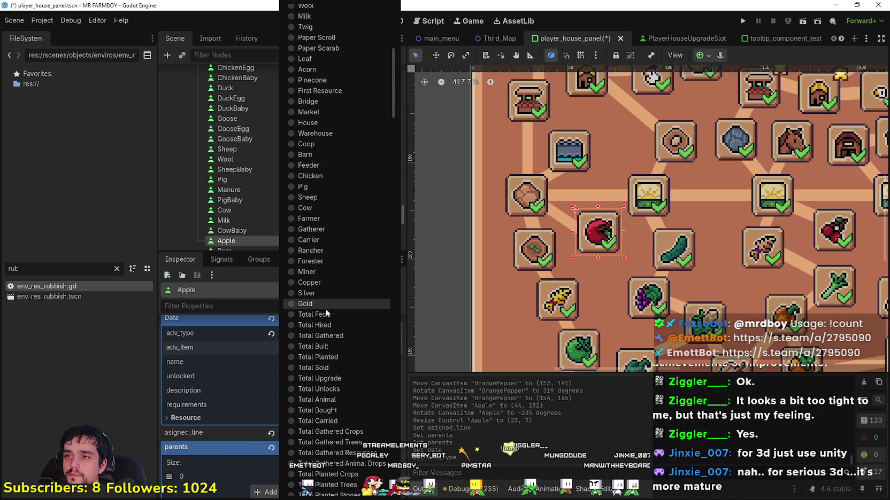
scroll(325, 313, "up", 8)
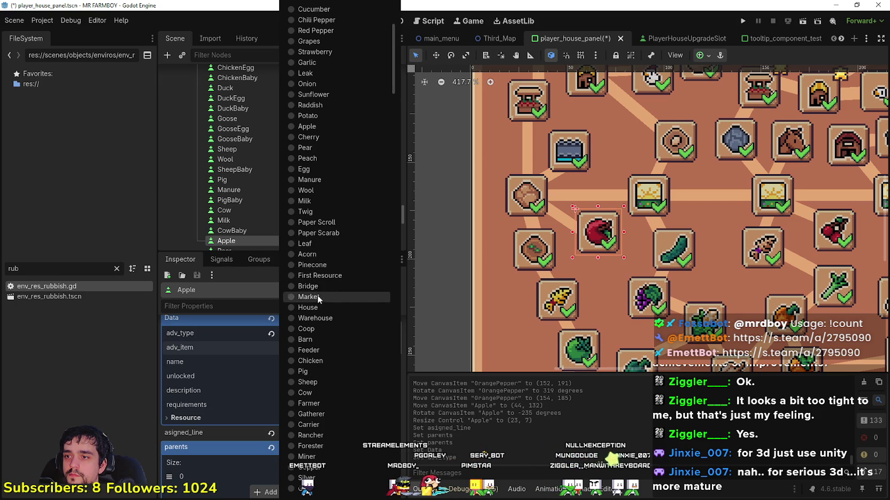
scroll(343, 353, "down", 15)
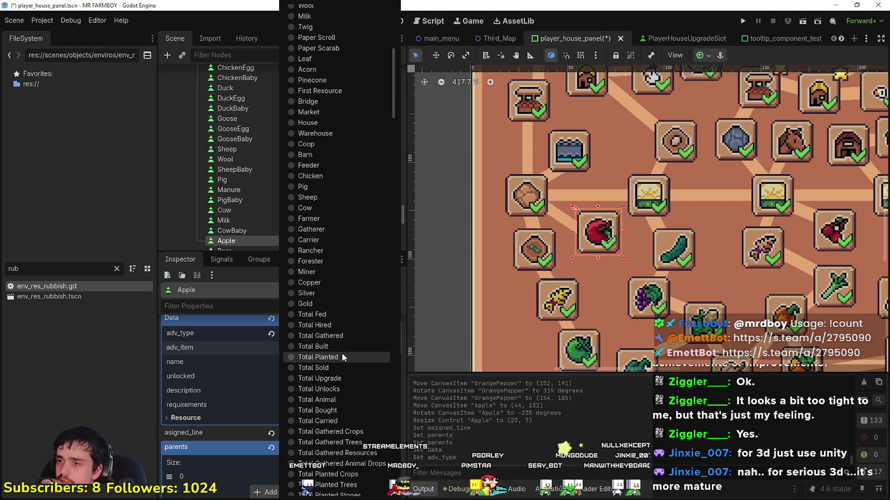
scroll(331, 371, "down", 20)
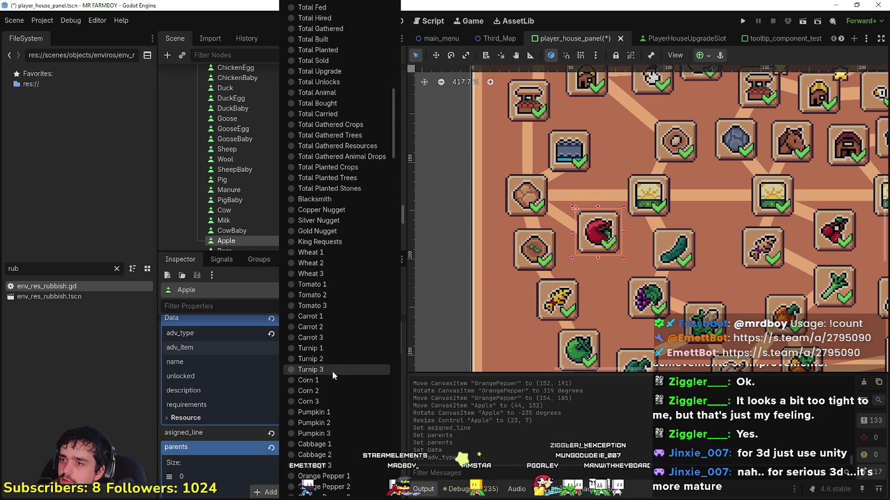
scroll(332, 376, "down", 15)
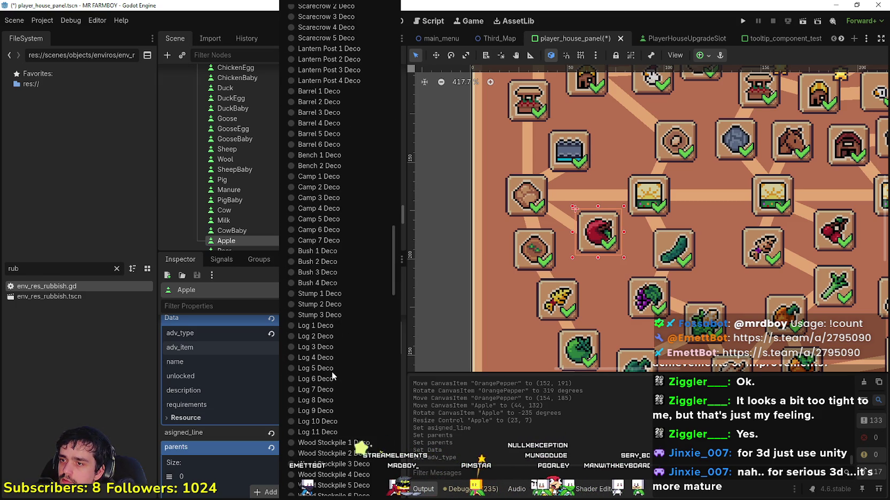
scroll(338, 371, "up", 20)
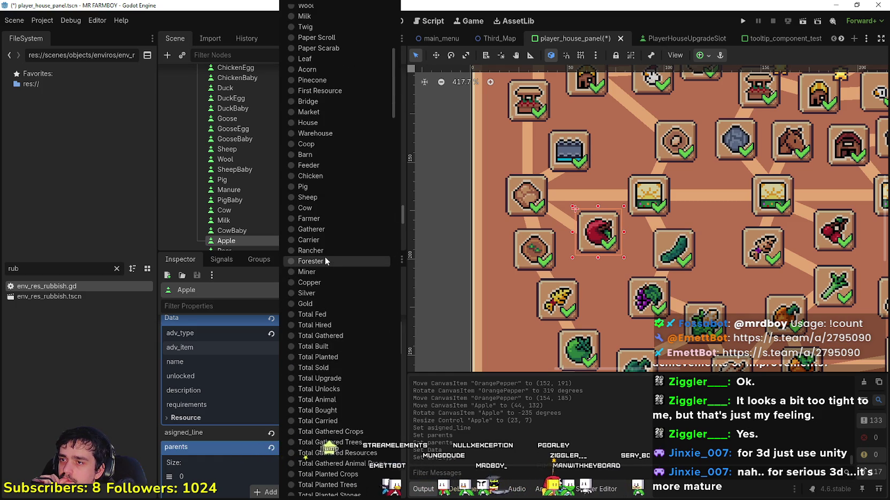
scroll(331, 393, "up", 3)
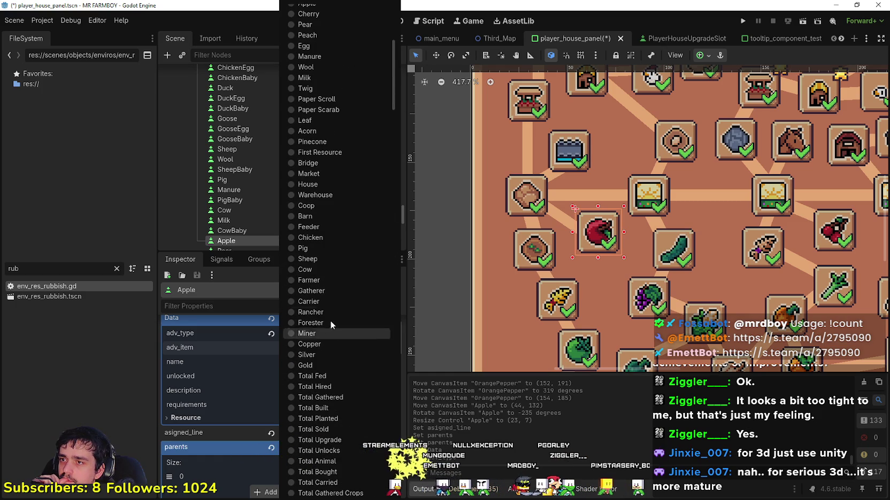
scroll(323, 206, "up", 6)
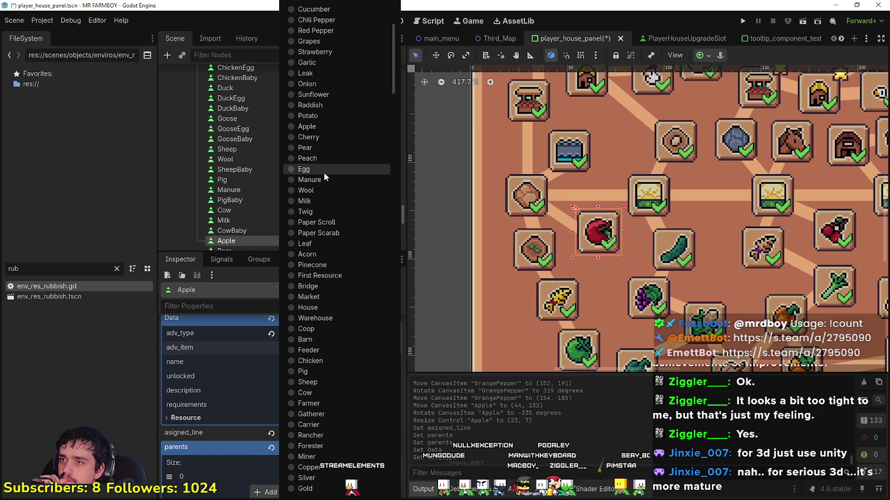
left_click(324, 125)
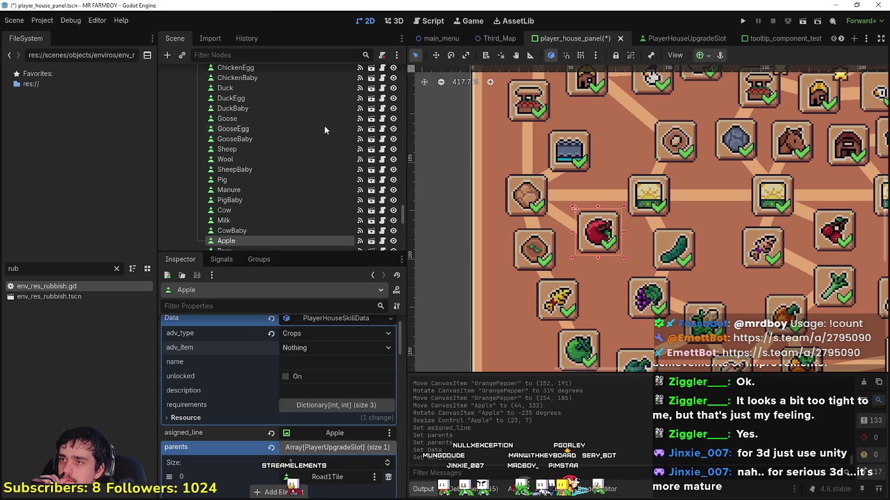
- Save the player house panel scene
scroll(570, 214, "down", 3)
key("ctrl+s")
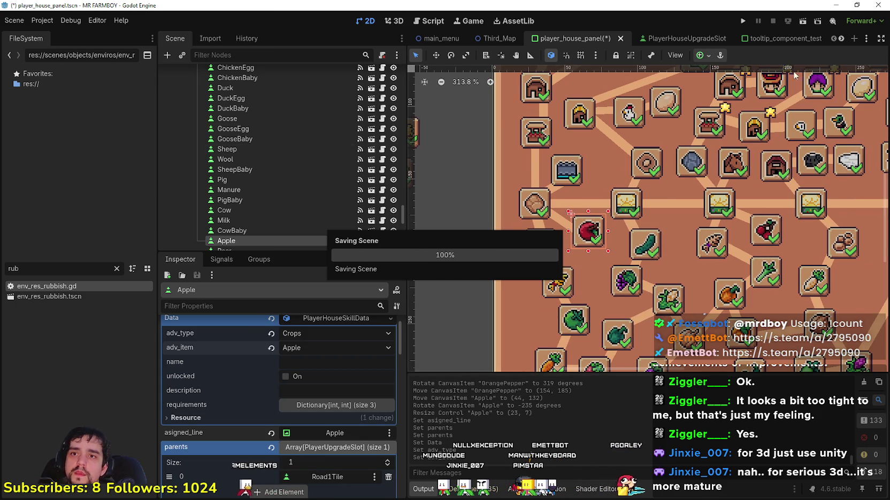
scroll(831, 42, "down", 4)
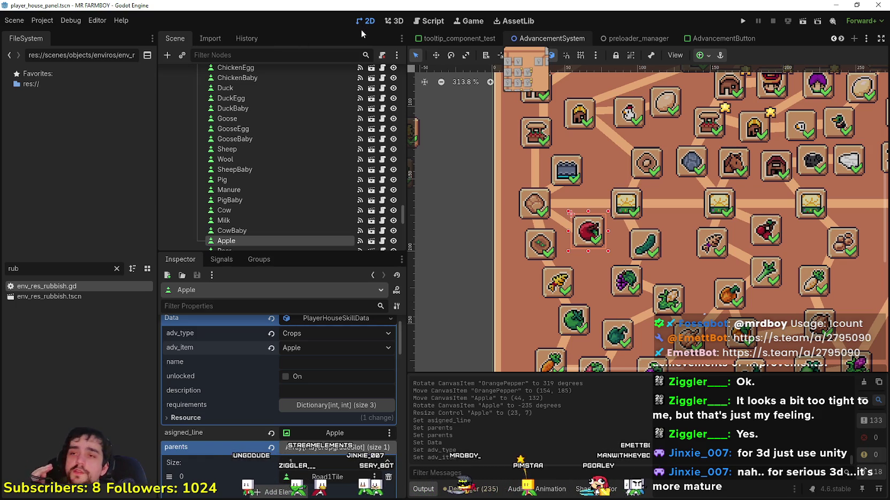
- In the AdvancementSystem scene, make AdvancementsCrops visible and select AppleAdvButton
left_click(568, 43)
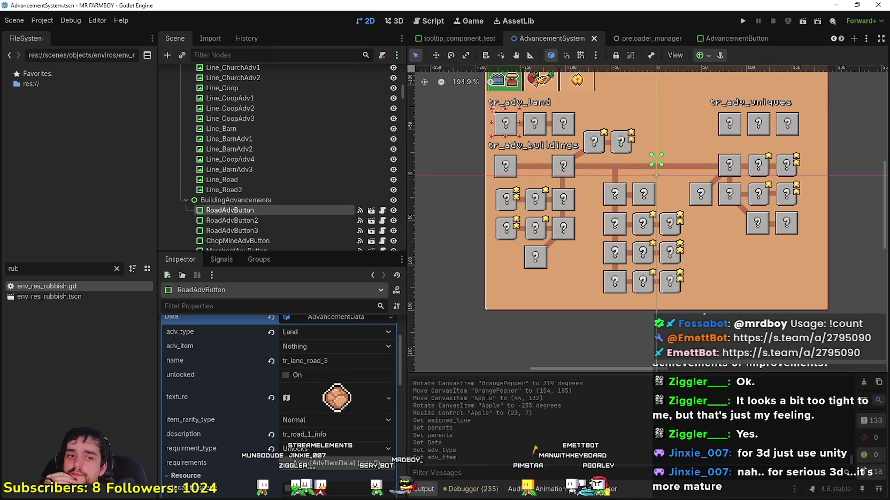
scroll(767, 143, "up", 1)
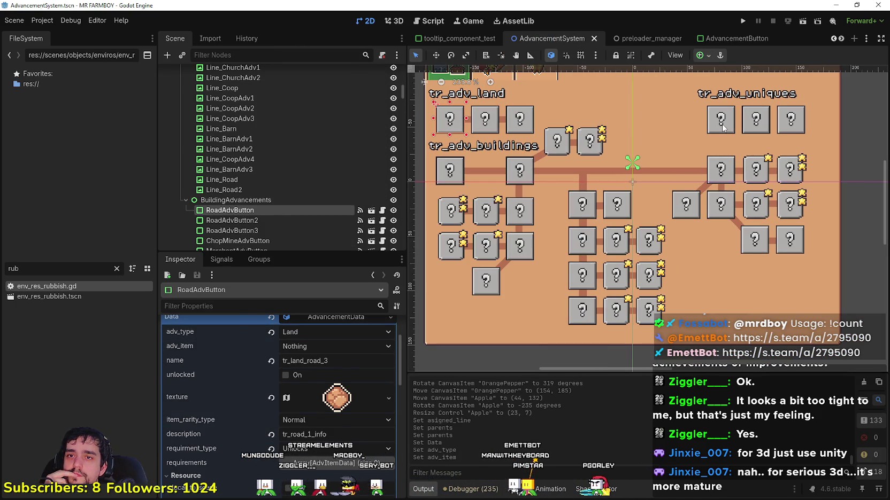
left_click(722, 126)
scroll(325, 222, "down", 5)
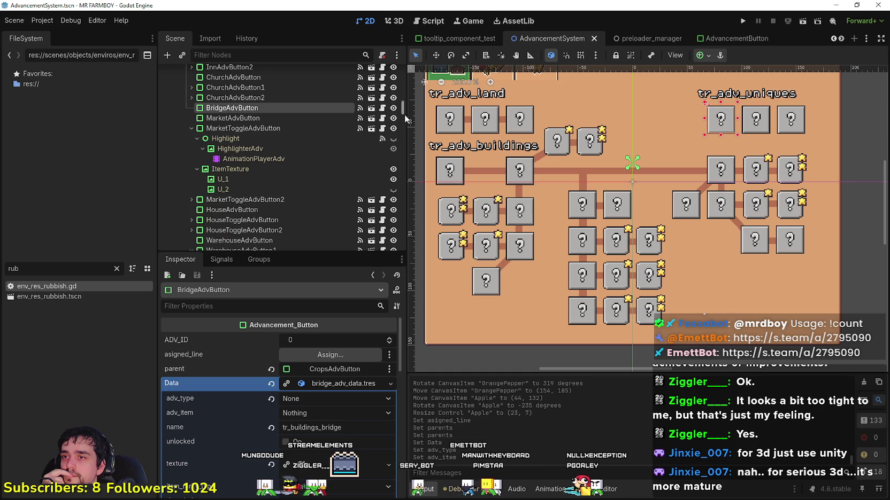
left_click_drag(402, 111, 401, 126)
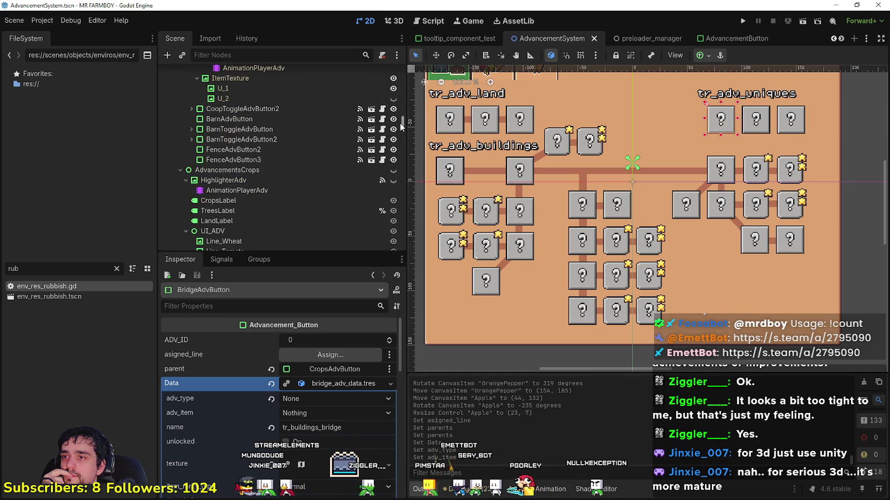
left_click(393, 170)
left_click(688, 120)
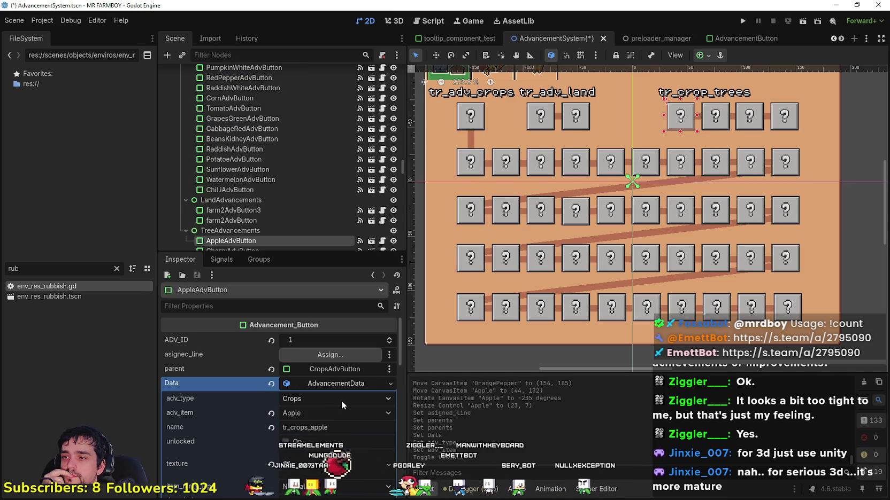
- Copy the Apple name tr_crops_apple and its description, then return to player_house_panel
scroll(315, 406, "down", 2)
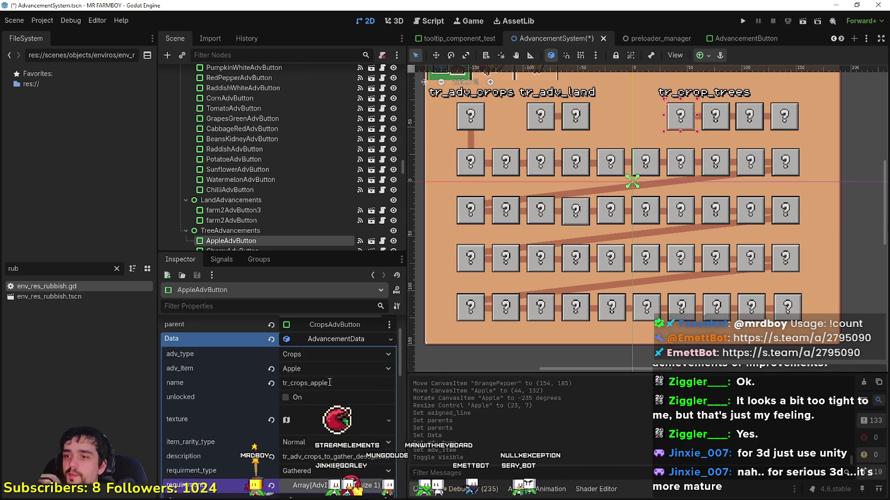
left_click(329, 384)
scroll(387, 438, "down", 1)
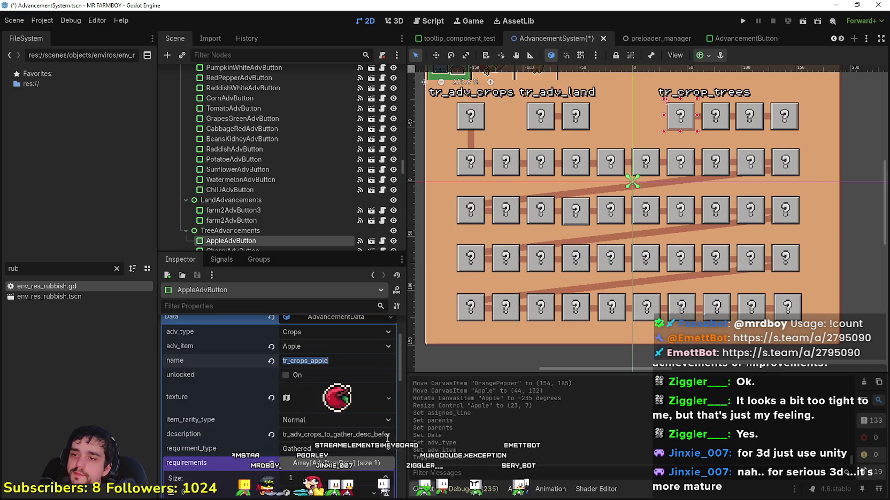
left_click_drag(406, 439, 460, 439)
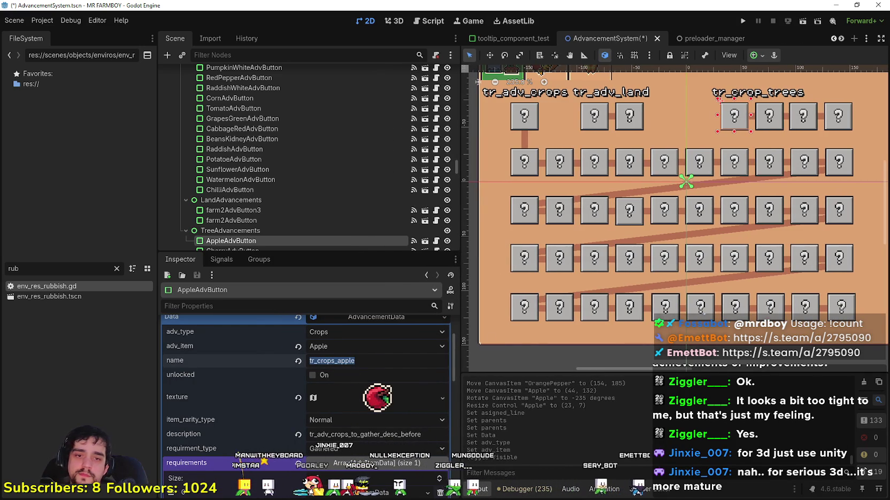
left_click(389, 435)
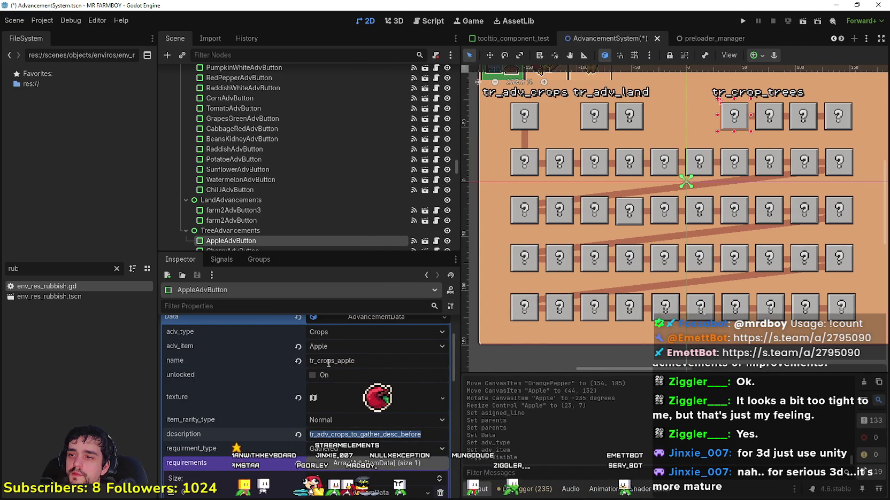
left_click(840, 39)
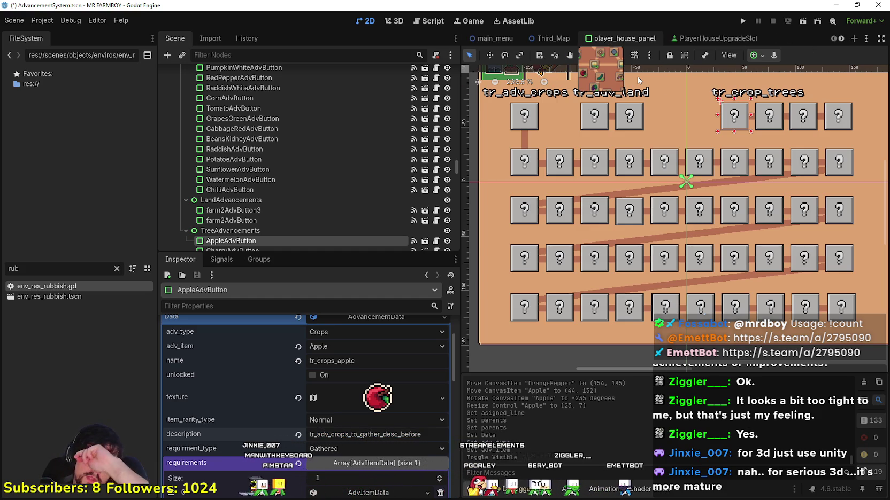
left_click(638, 38)
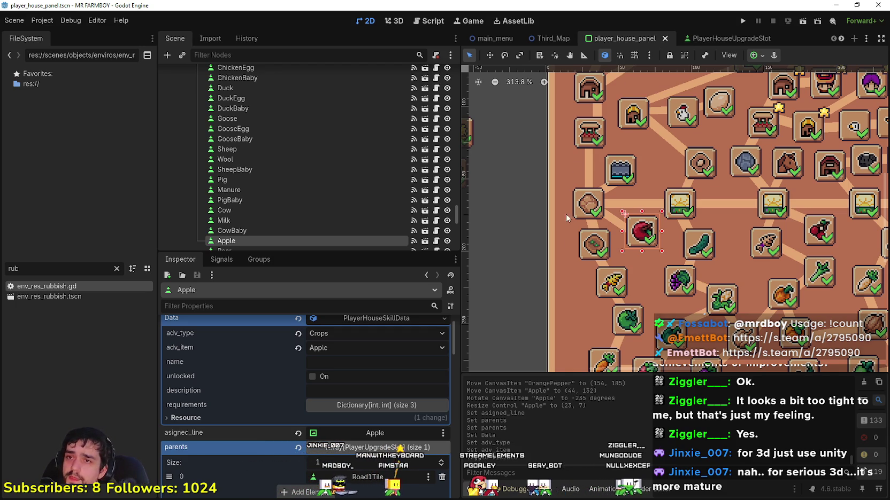
- Set the Apple slot's name to tr_crops_apple and description to tr_adv_crops_to_gather_desc_before, then save
scroll(574, 164, "down", 2)
scroll(365, 382, "up", 1)
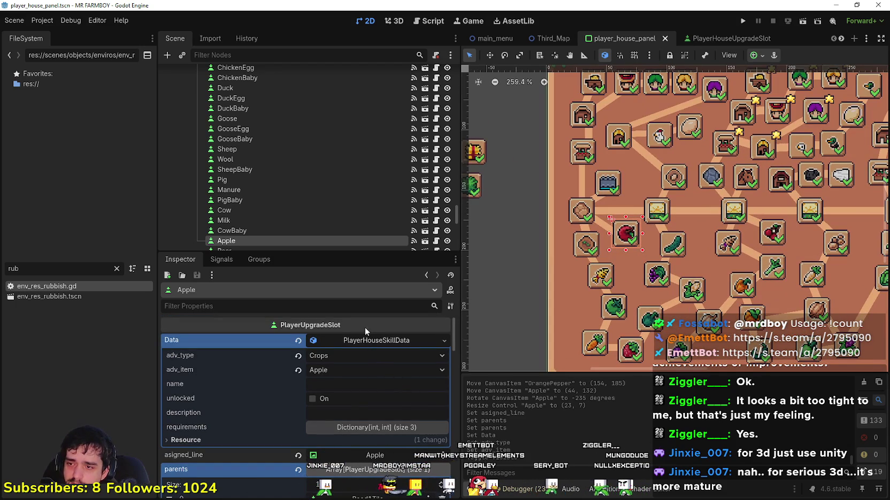
left_click(369, 384)
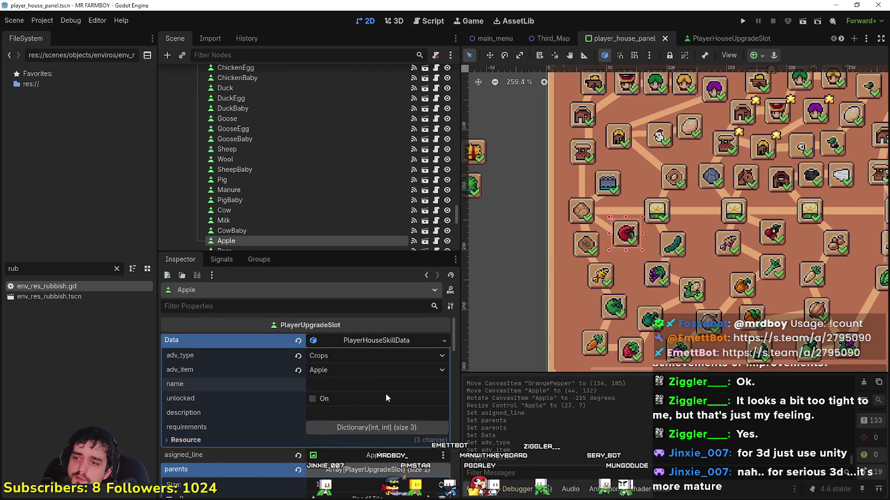
type("tr_adv_crops_to_gather_desc_before")
key("ctrl+z")
left_click(368, 411)
type("tr_adv_crops_to_gather_desc_before")
left_click(369, 385)
type("tr_")
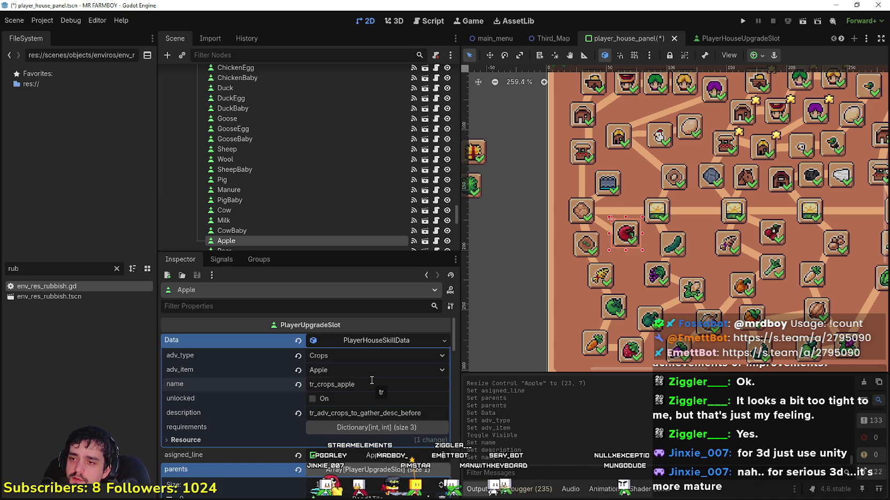
key("ctrl+s")
- Remove the Gold and Silver requirements from the Apple slot, leaving Copper to edit
scroll(374, 369, "down", 2)
left_click(377, 383)
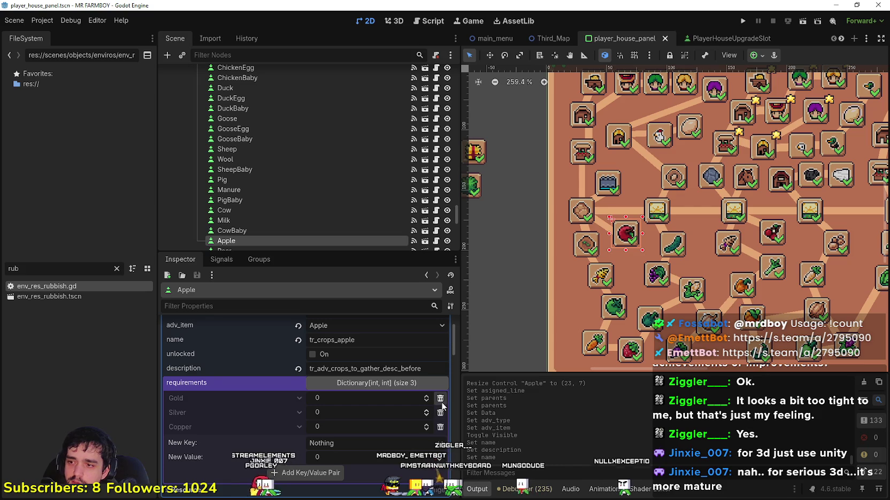
left_click(440, 398)
left_click(440, 398)
left_click(367, 398)
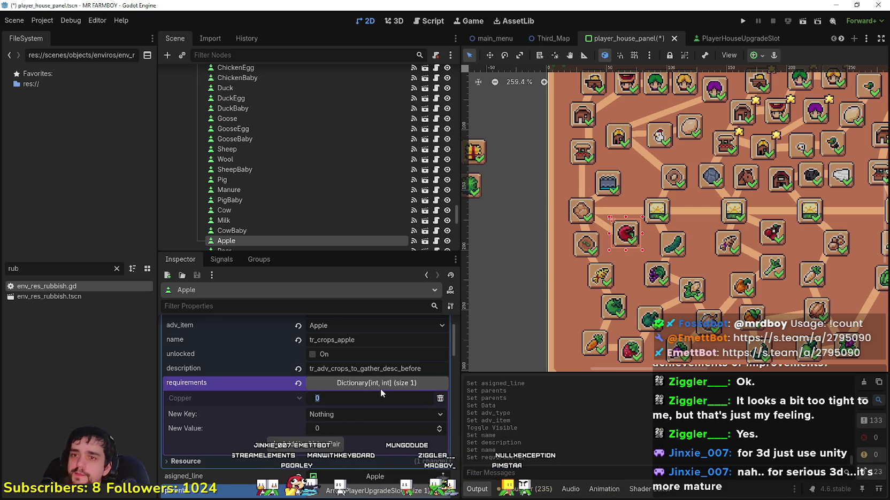
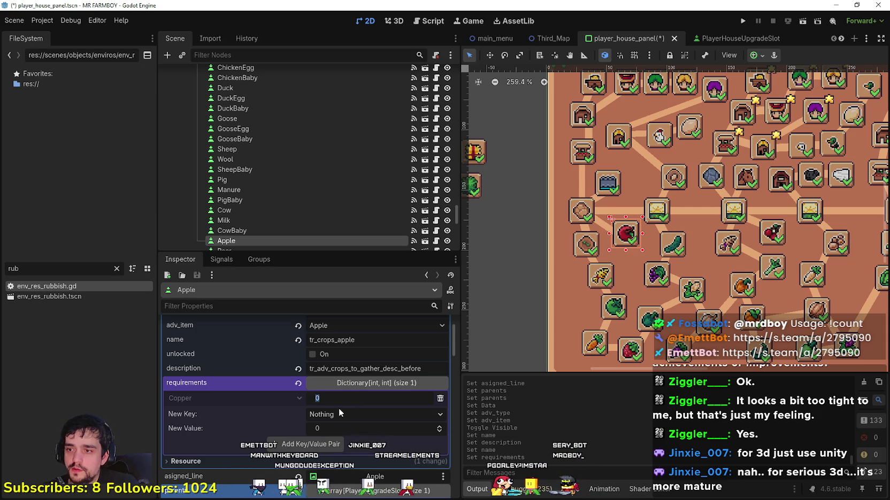
- Set the Apple slot's Copper requirement to 1000 and save player_house_panel.tscn
left_click(657, 214)
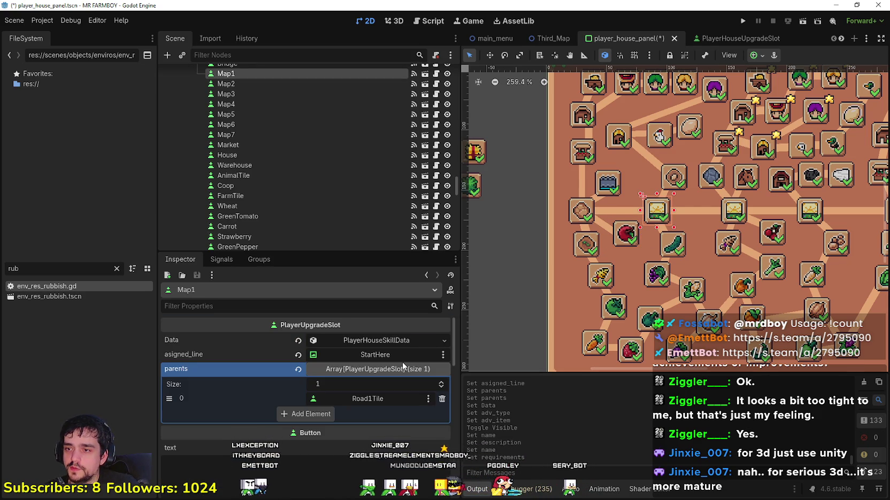
left_click(625, 233)
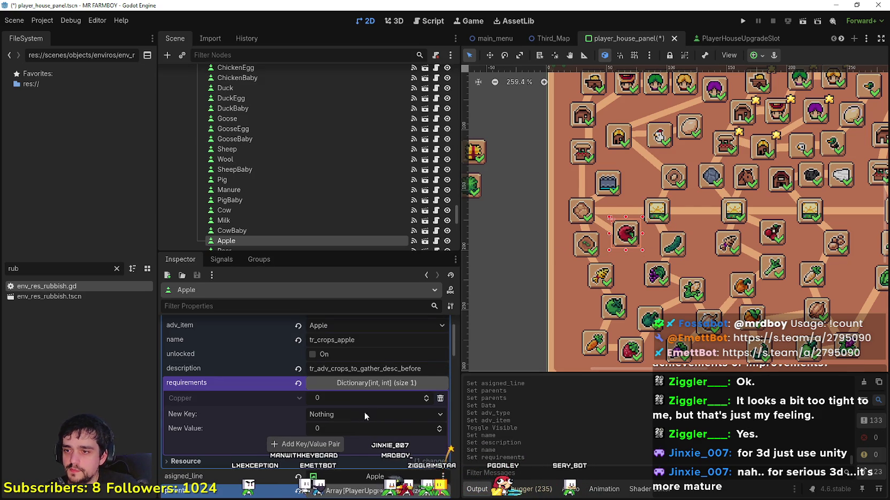
left_click(365, 398)
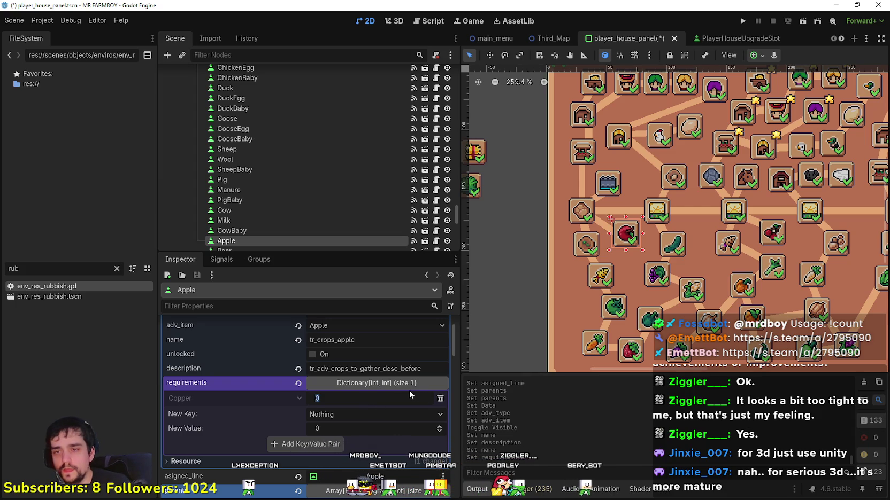
left_click(649, 323)
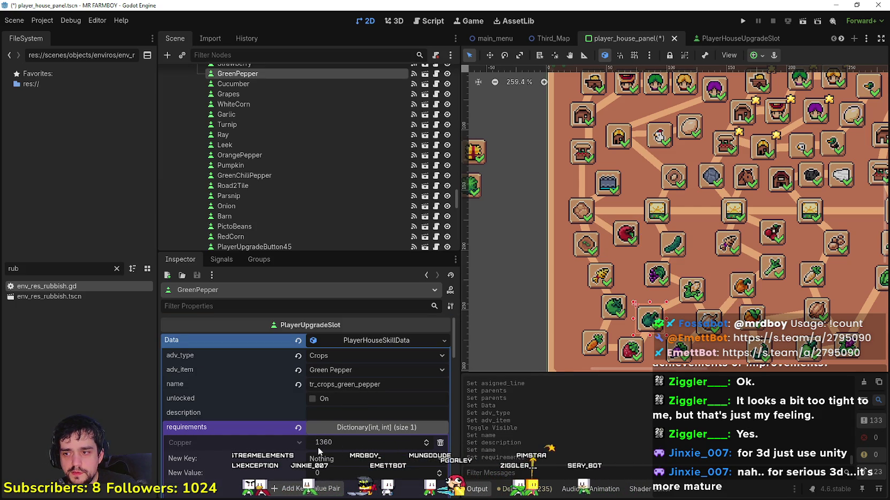
scroll(315, 450, "down", 1)
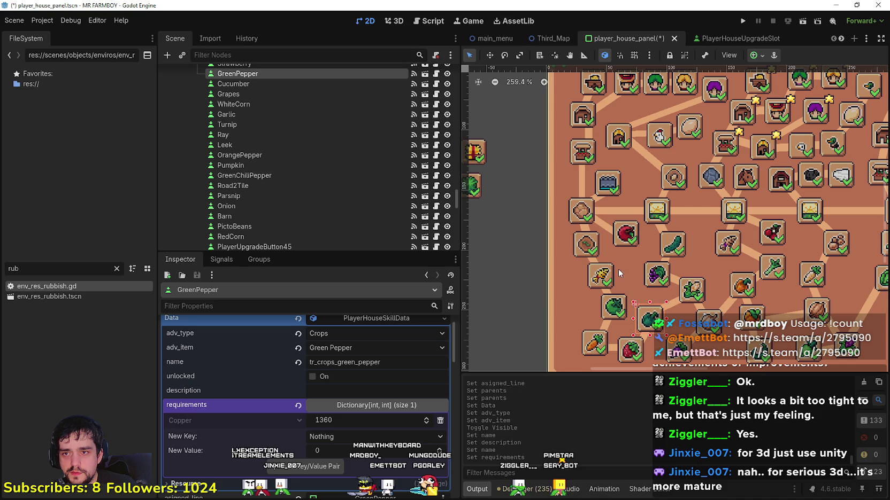
left_click(628, 244)
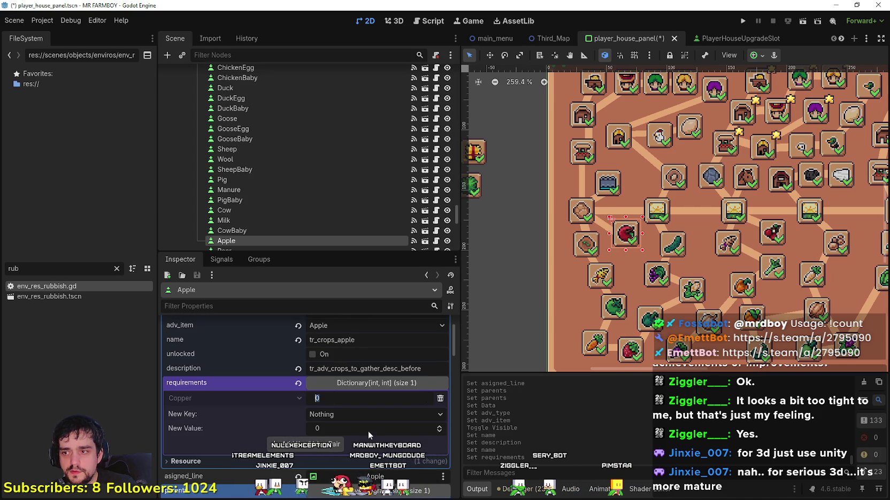
type("1000")
key("Return")
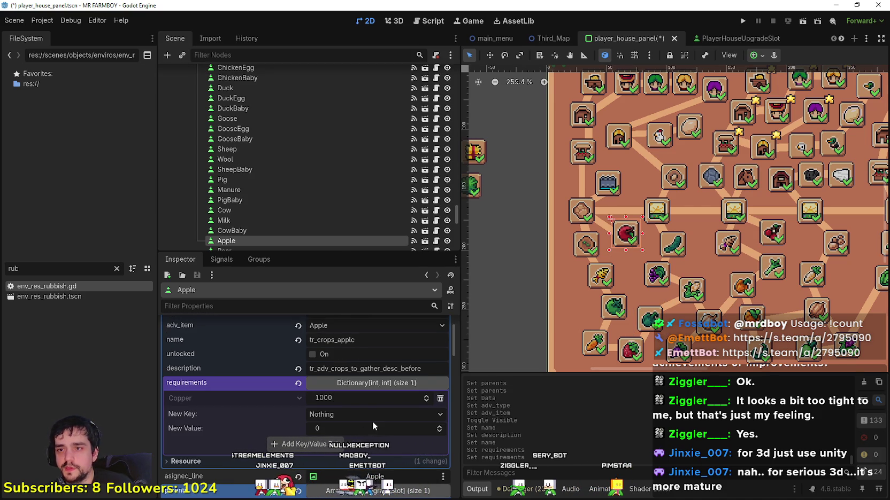
key("ctrl+s")
- Nudge the Apple slot a few pixels down on the canvas
scroll(620, 255, "up", 2)
left_click_drag(629, 246, 629, 247)
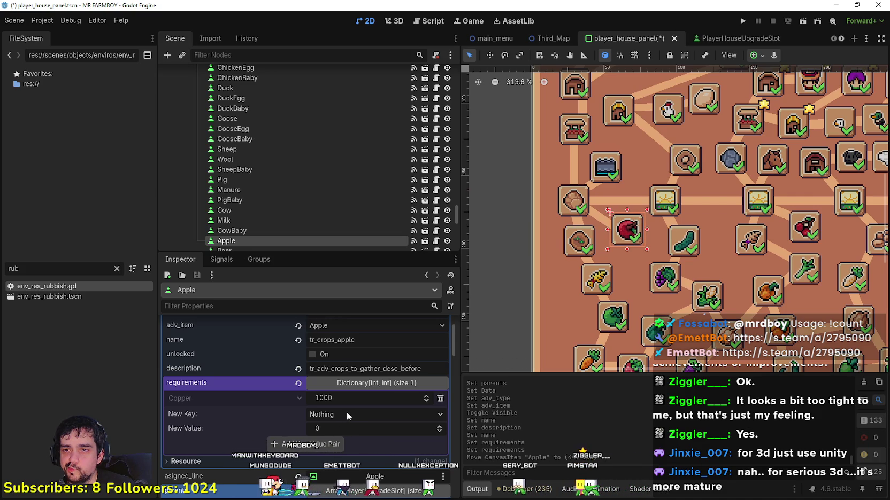
scroll(660, 211, "down", 3)
- Add a Silver requirement of 1 to the Apple slot, next to its 1000 Copper, and save
key("ctrl+s")
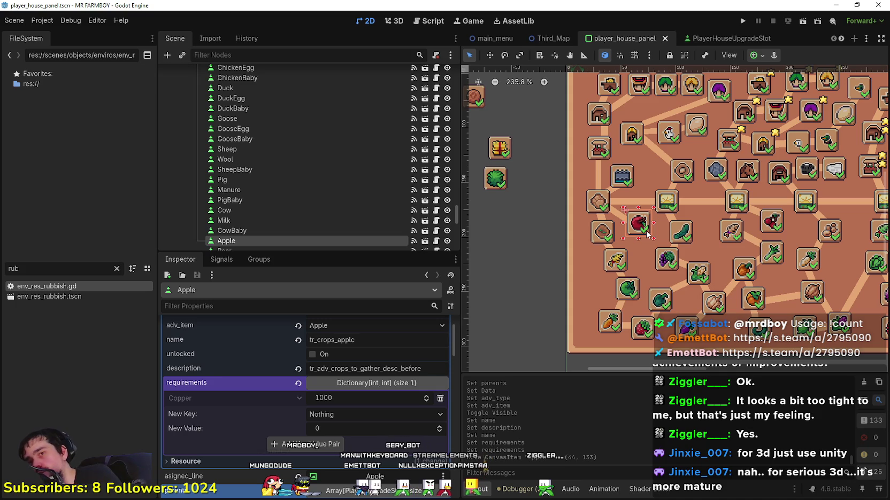
scroll(638, 235, "up", 3)
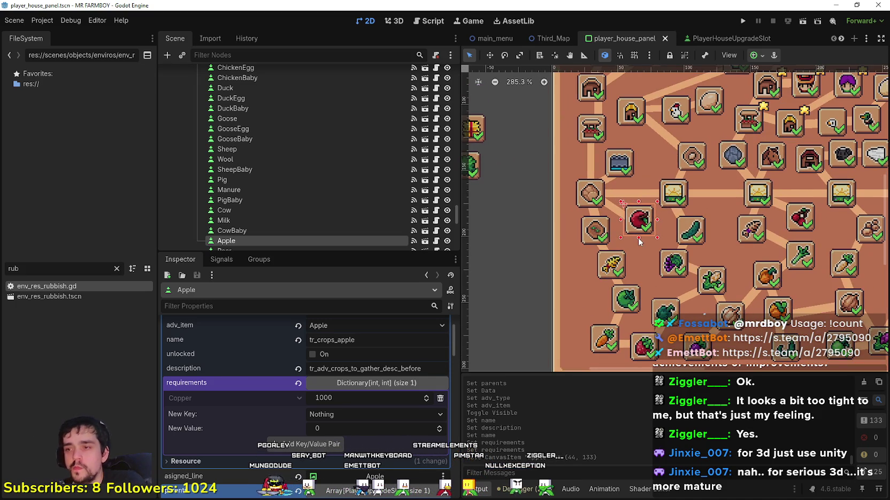
scroll(639, 242, "down", 4)
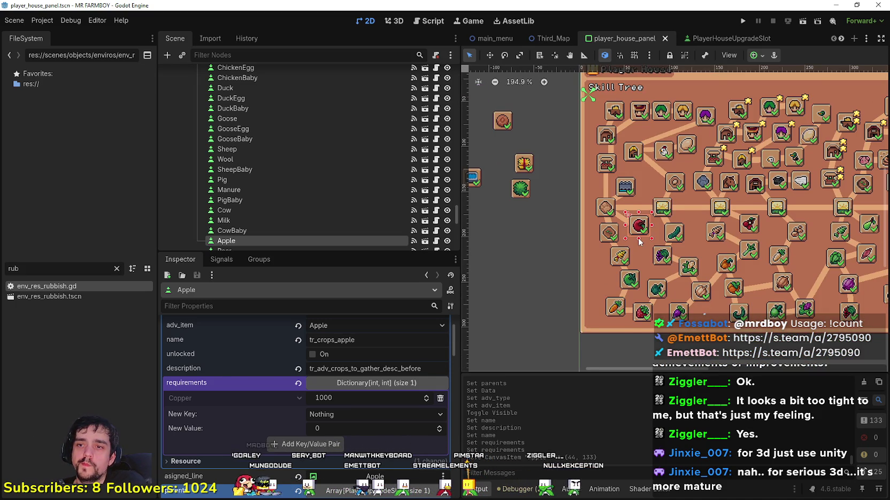
scroll(639, 241, "up", 2)
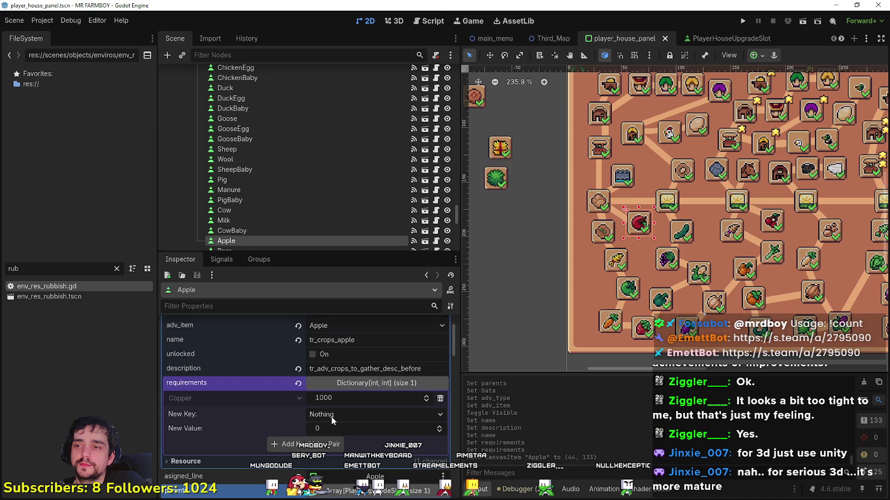
left_click(350, 413)
scroll(368, 431, "down", 5)
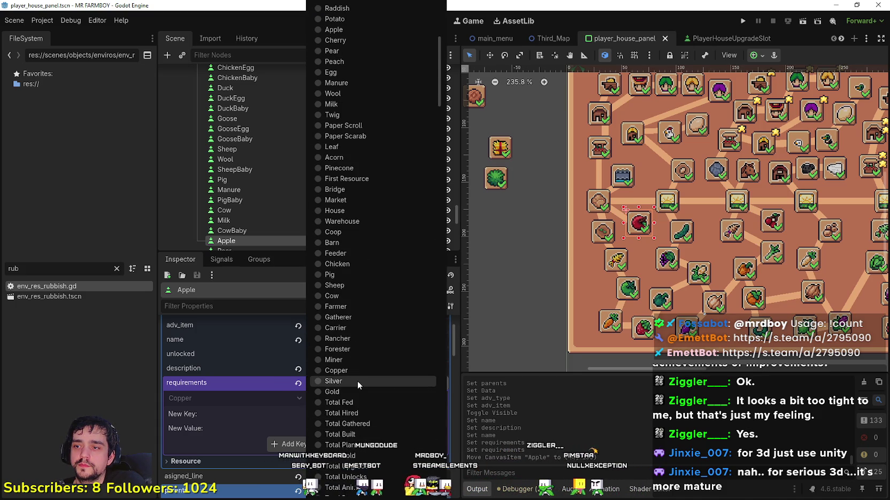
left_click(357, 381)
left_click(345, 429)
type("1")
left_click(337, 442)
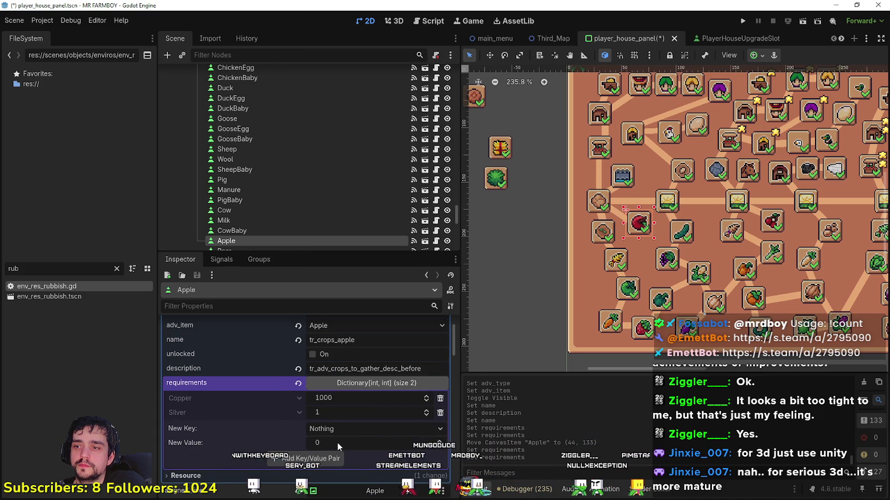
key("ctrl+s")
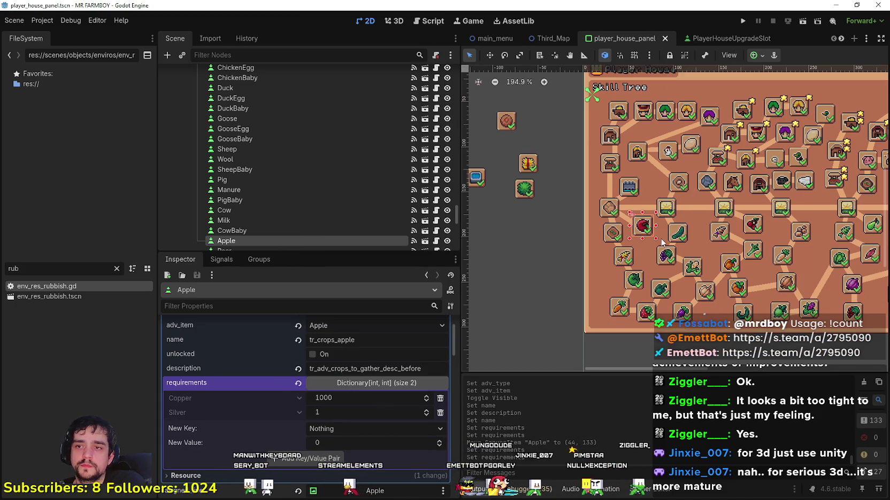
- Check the parent links of the Apple, Cucumber and Grapes slots, then save the scene
left_click(375, 340)
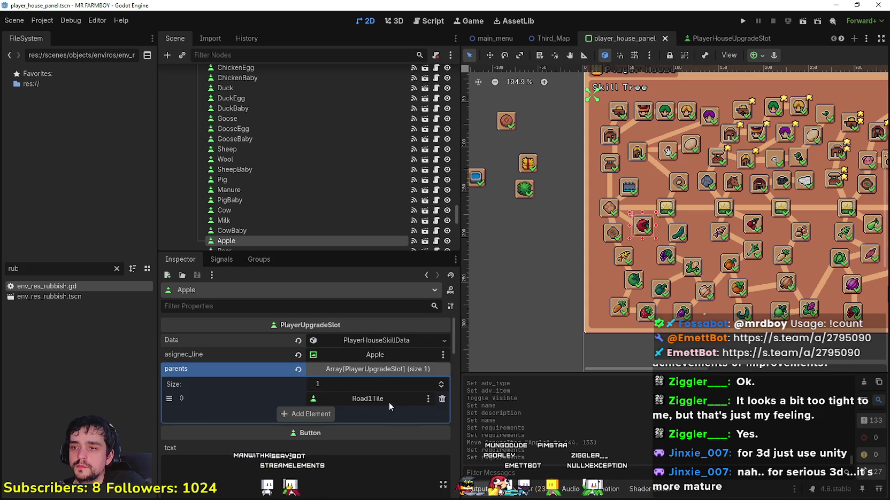
scroll(626, 241, "up", 3)
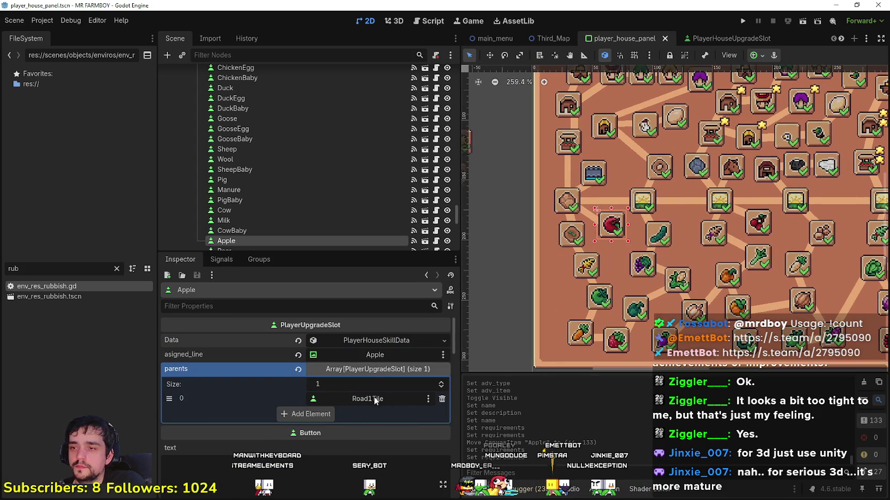
scroll(650, 230, "down", 1)
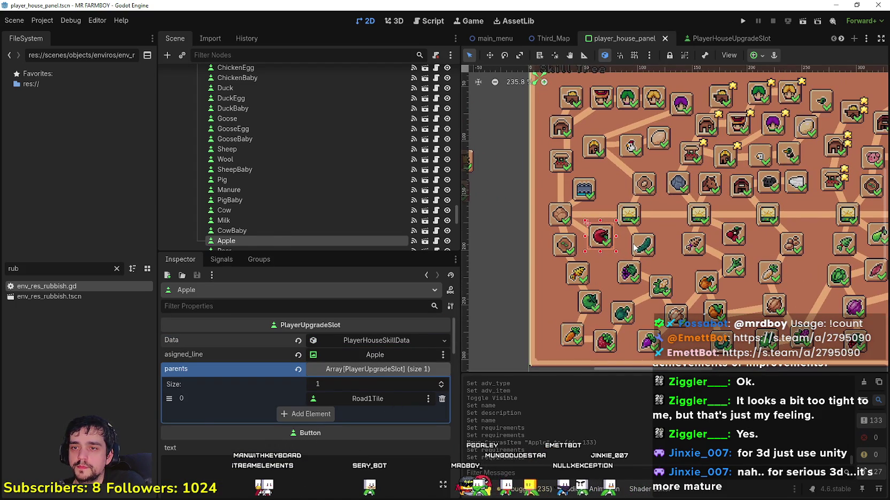
left_click(633, 246)
left_click(380, 341)
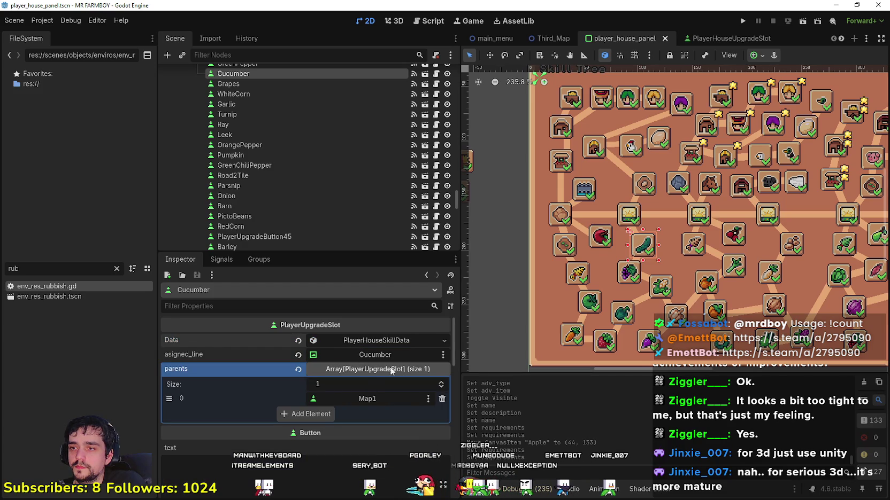
left_click(625, 276)
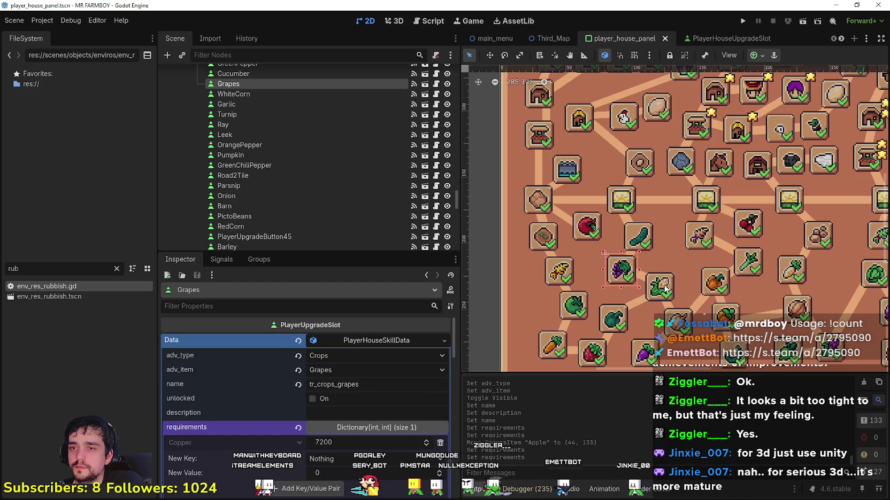
left_click(403, 340)
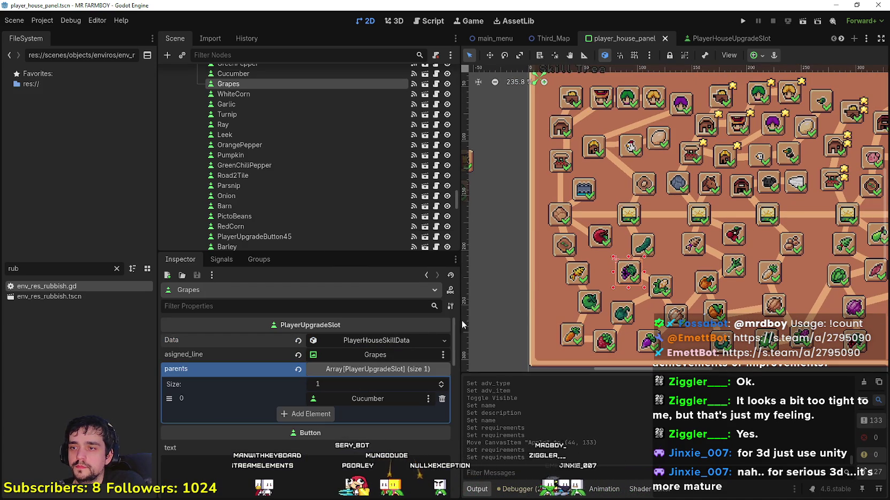
key("ctrl+s")
- Inspect the WhiteCorn slot, then bring up the Island Expansion II (Map2) slot's settings
left_click(661, 286)
scroll(662, 283, "down", 5)
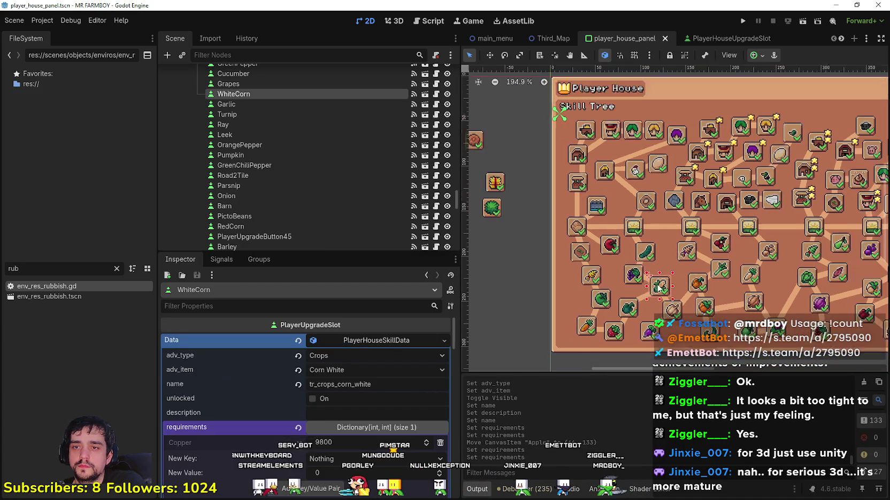
scroll(837, 279, "up", 1)
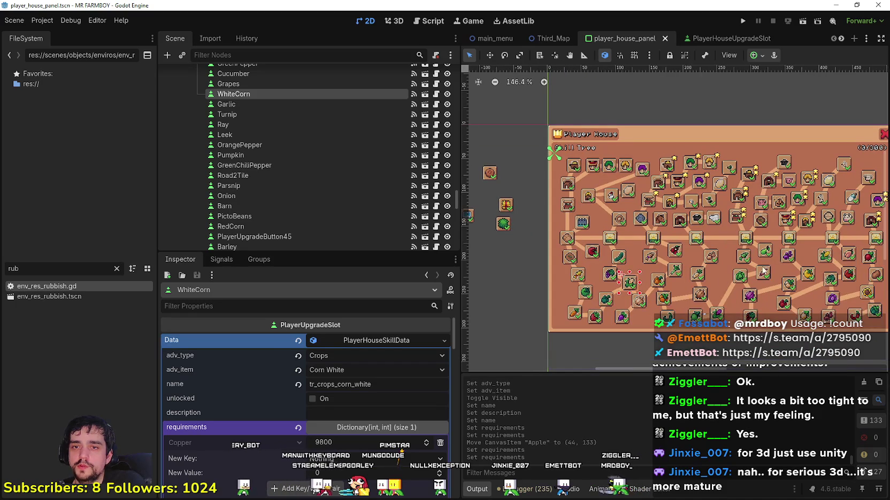
scroll(732, 277, "up", 1)
scroll(666, 285, "down", 2)
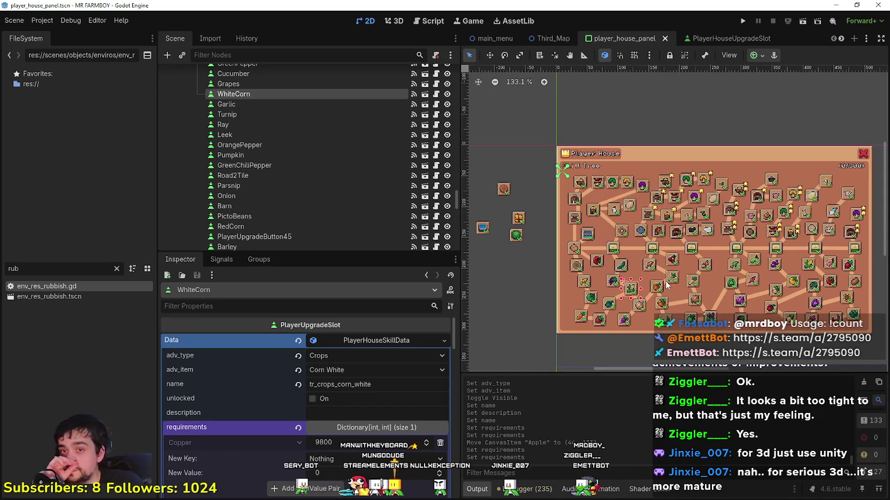
scroll(641, 270, "up", 1)
scroll(618, 255, "up", 2)
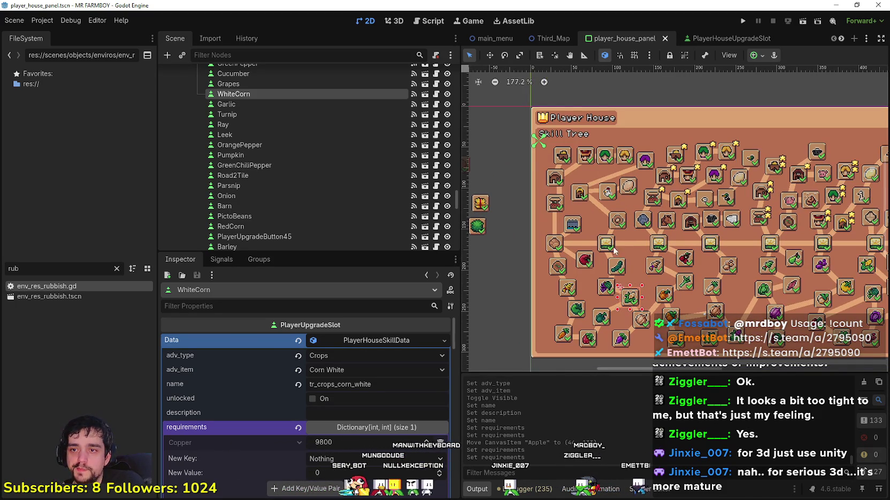
left_click_drag(618, 255, 583, 271)
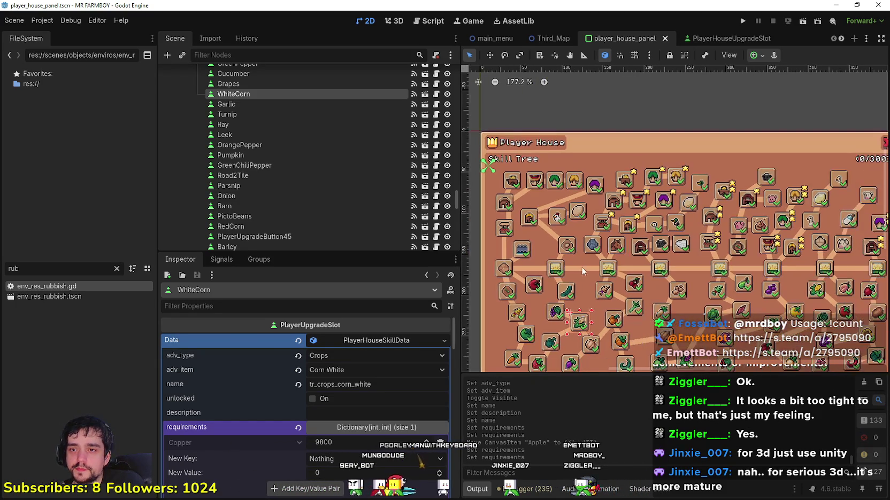
scroll(665, 286, "down", 1)
scroll(651, 285, "down", 3)
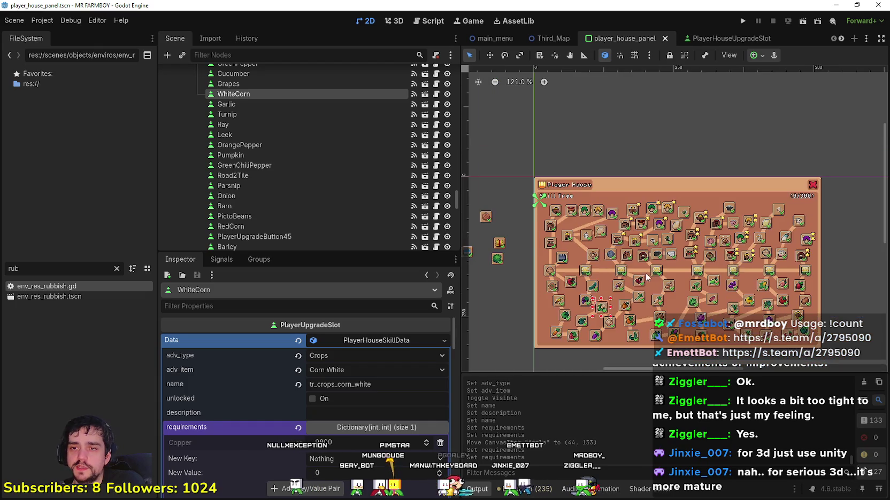
scroll(628, 265, "up", 3)
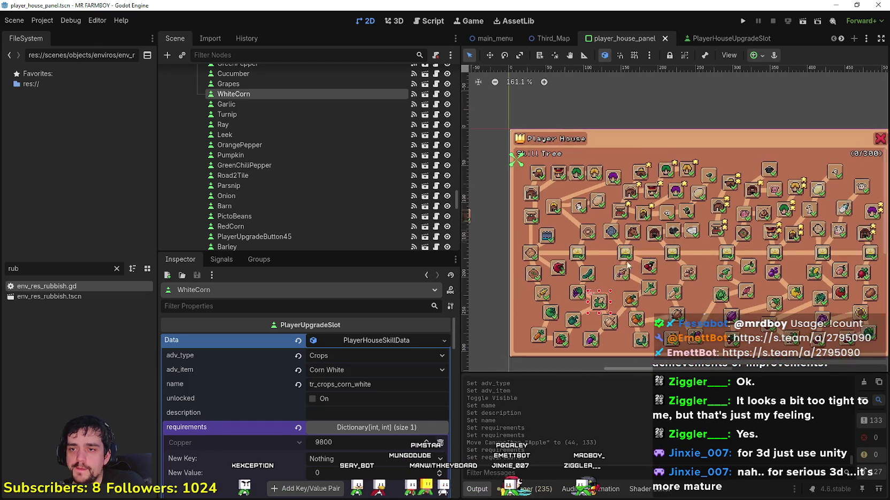
left_click(620, 259)
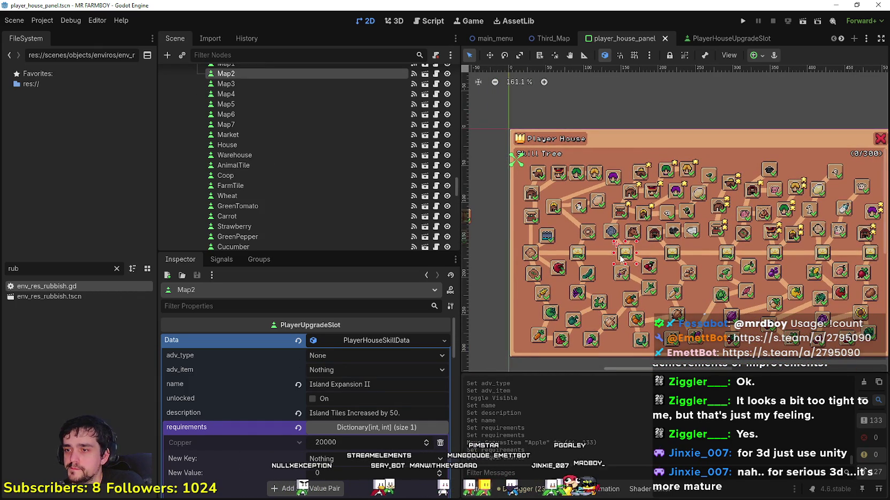
- Check Map1's parent, nudge the AnimalTile slot into place, and save the panel scene
left_click(582, 257)
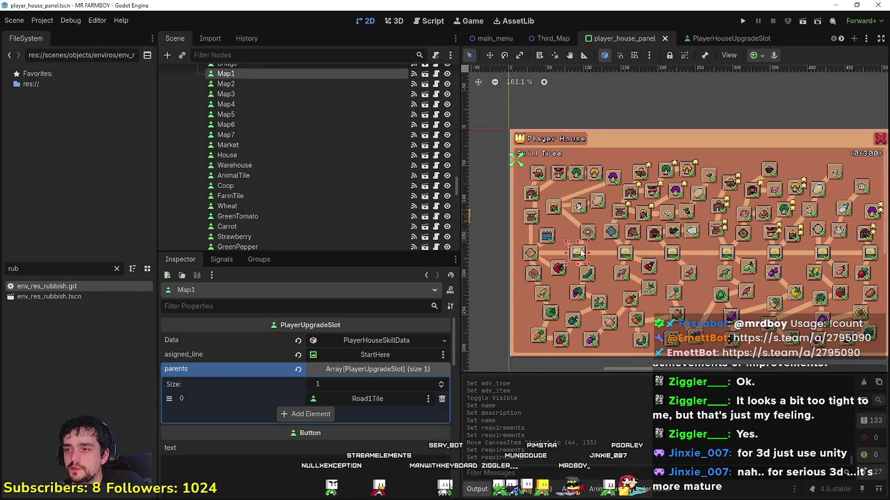
scroll(364, 452, "down", 1)
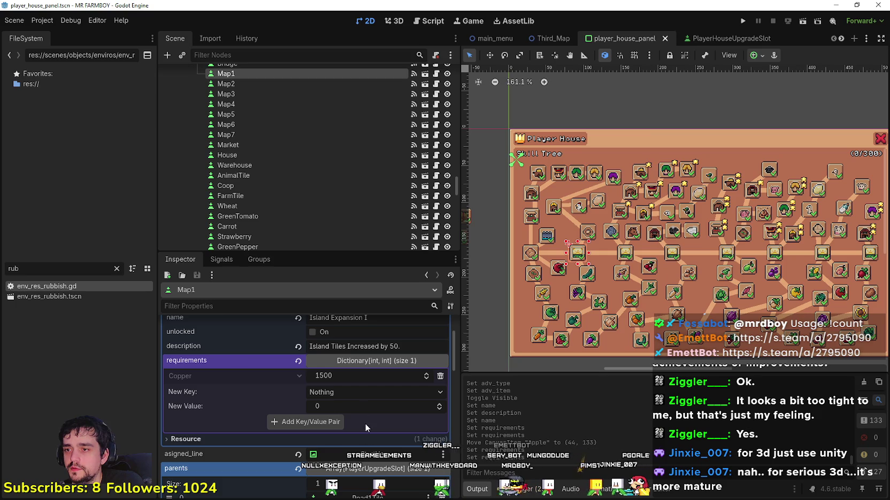
scroll(571, 151, "up", 2)
left_click(591, 251)
scroll(591, 254, "up", 1)
left_click_drag(591, 254, 586, 258)
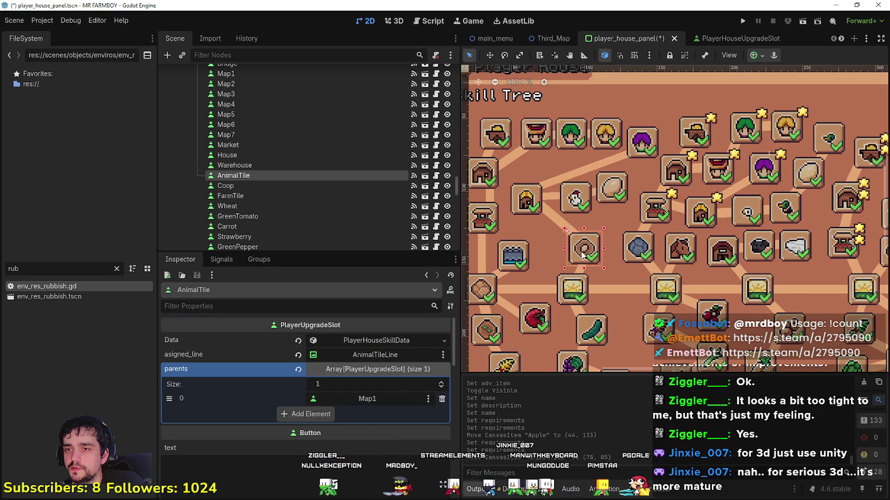
scroll(578, 271, "up", 1)
scroll(580, 254, "up", 1)
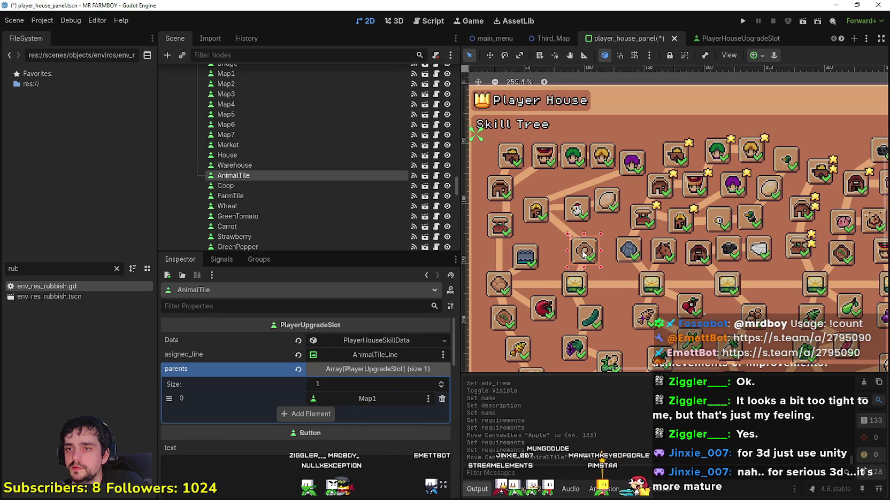
key("ctrl+s")
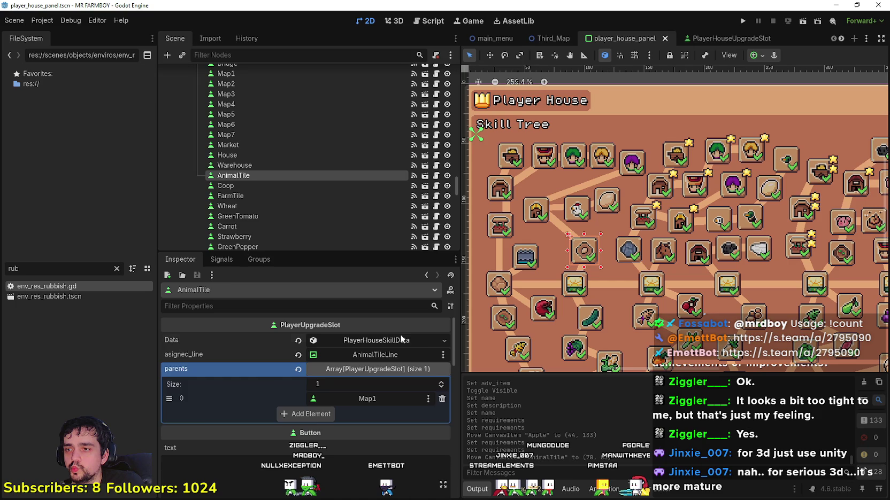
- Expand AnimalTile's skill data, then select and slightly nudge the Bridge slot
left_click(401, 340)
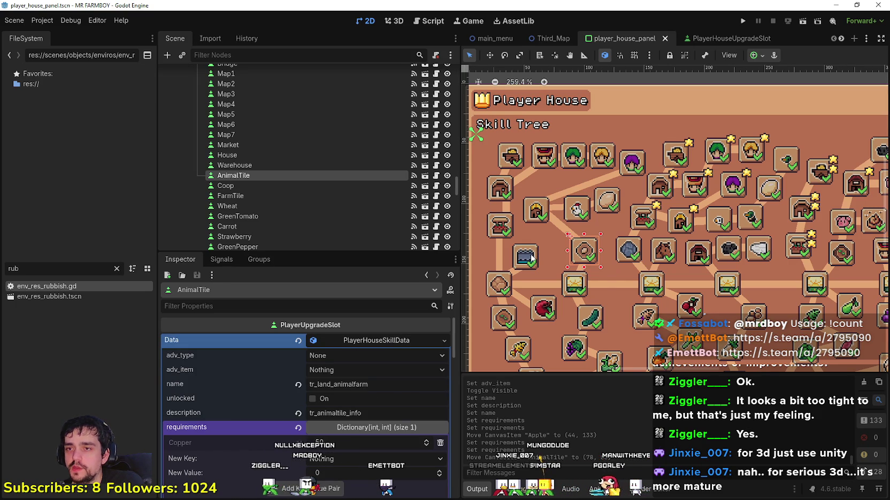
scroll(527, 262, "up", 2)
left_click_drag(521, 265, 529, 260)
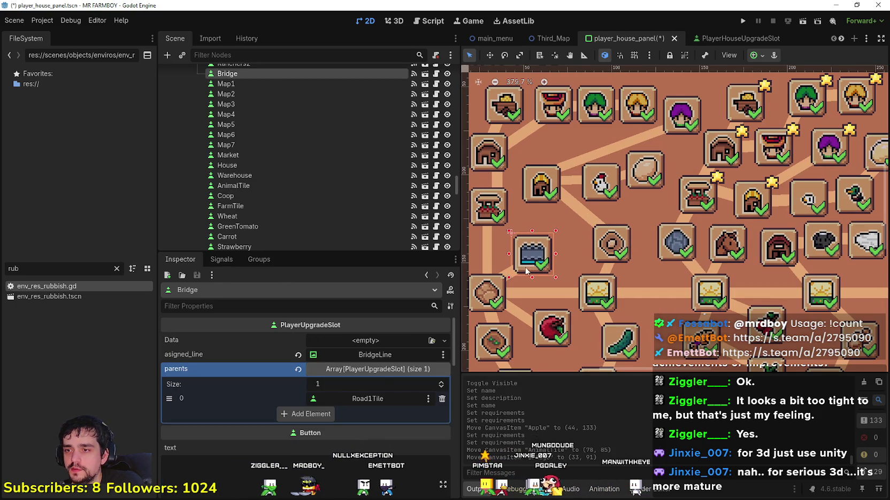
- Create unlocked PlayerHouseSkillData for the Bridge slot, delete its Gold, Silver and Copper costs, and save
scroll(759, 247, "down", 2)
left_click(406, 340)
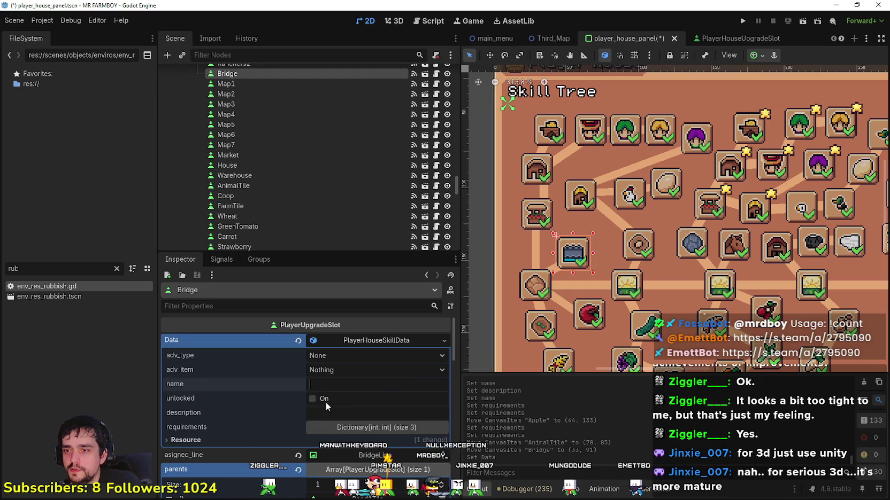
left_click(313, 398)
left_click(406, 428)
left_click(439, 443)
left_click(440, 444)
left_click(439, 443)
left_click(349, 388)
key("ctrl+s")
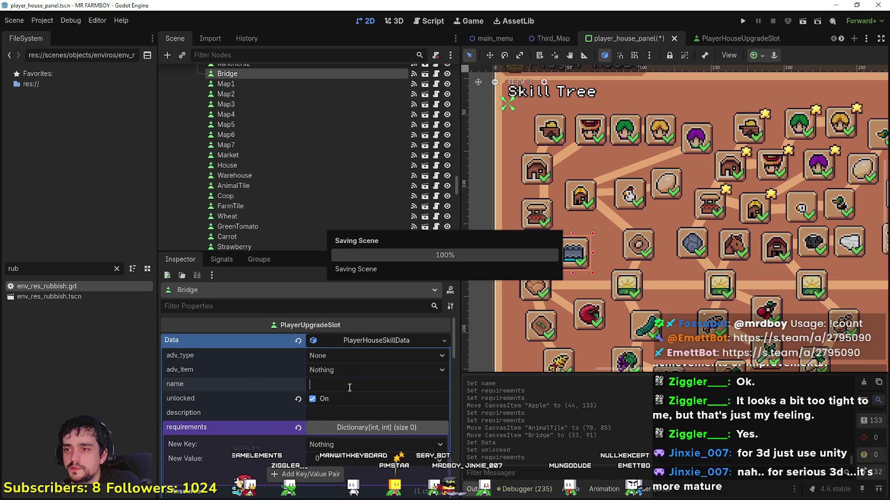
scroll(580, 239, "down", 2)
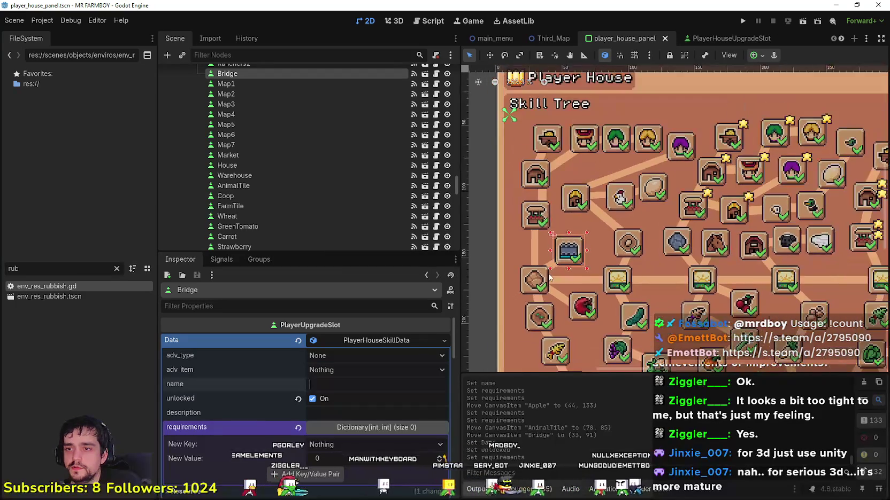
scroll(557, 252, "down", 1)
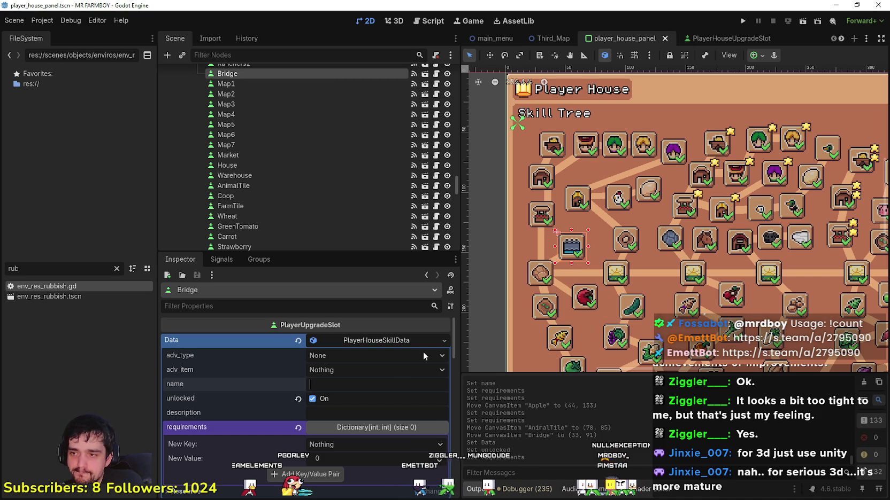
scroll(602, 299, "up", 1)
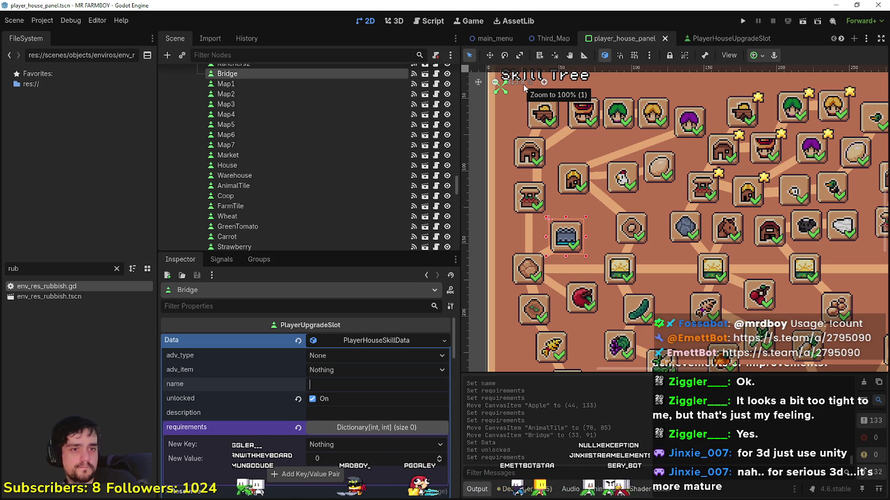
- Look over the panel, then switch to the AdvancementSystem scene tab for reference
scroll(555, 137, "up", 1)
scroll(556, 138, "down", 1)
scroll(514, 243, "down", 2)
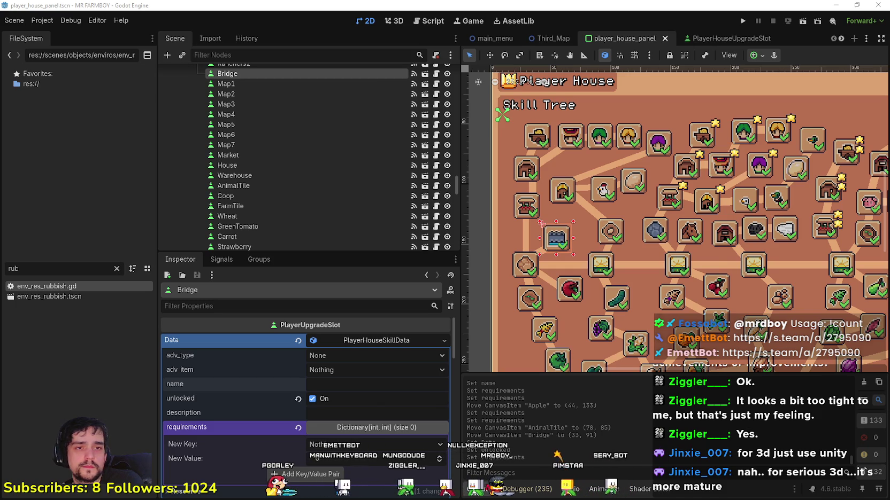
scroll(564, 287, "up", 1)
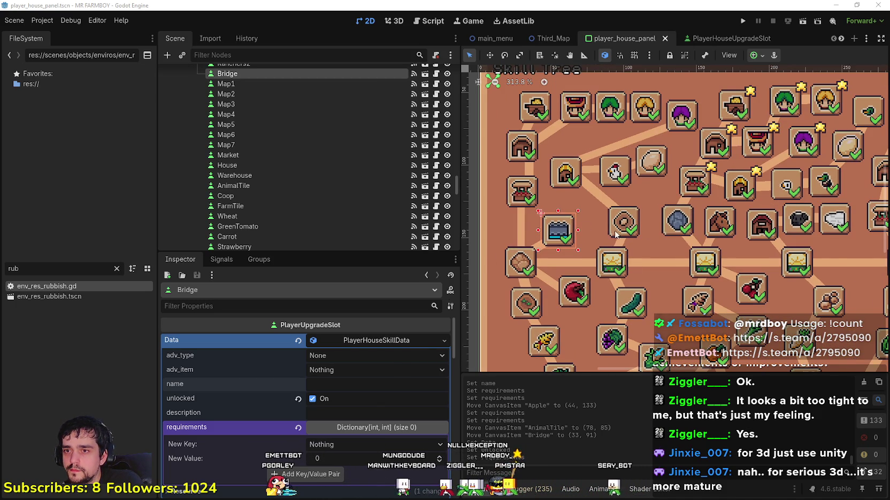
scroll(562, 227, "up", 2)
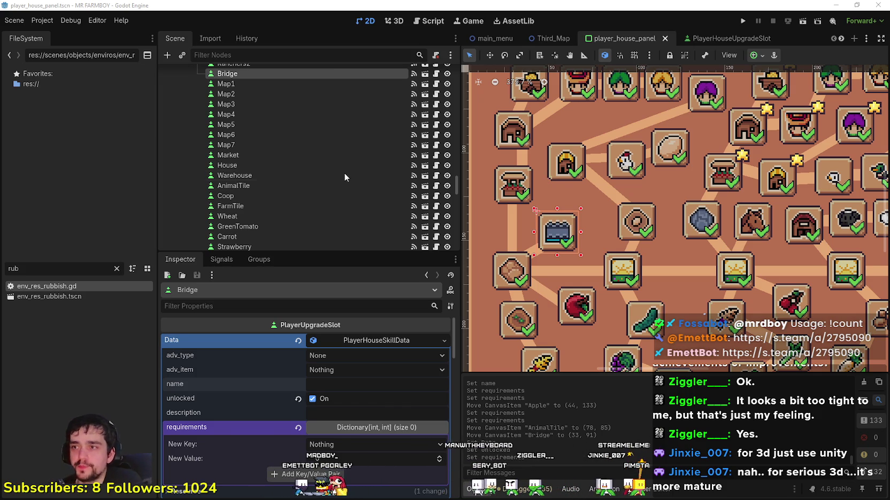
scroll(582, 269, "up", 2)
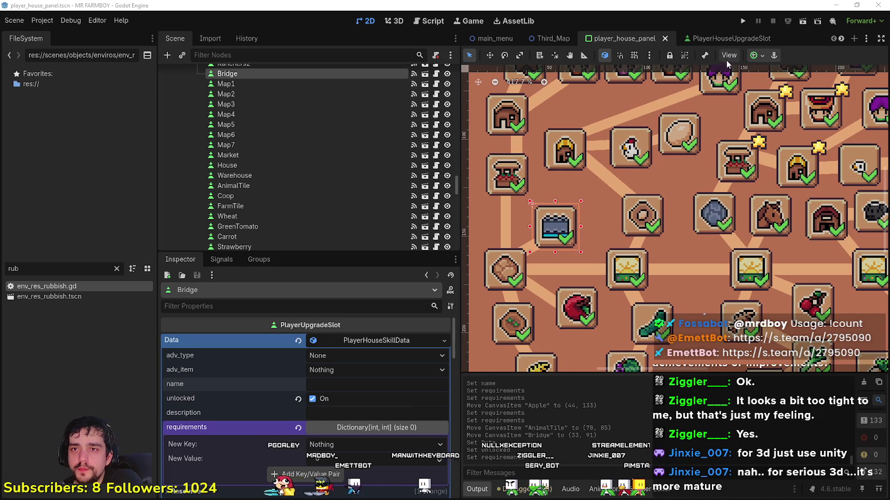
scroll(846, 38, "down", 4)
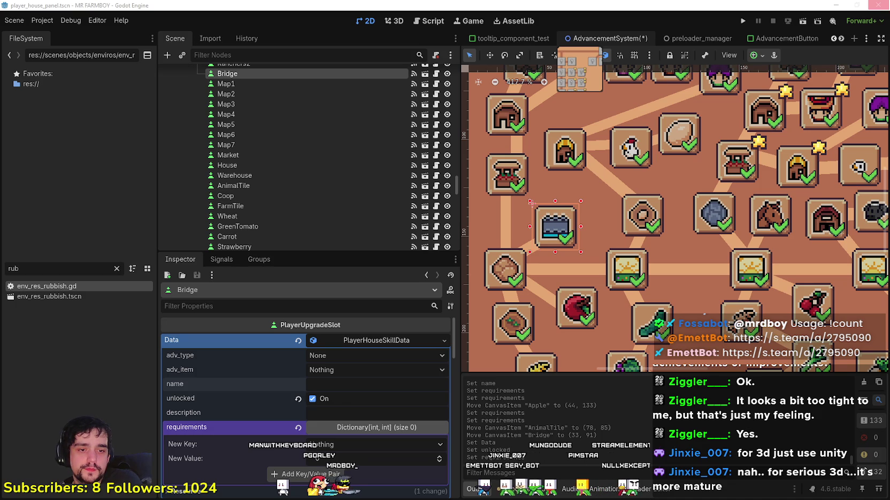
left_click(606, 38)
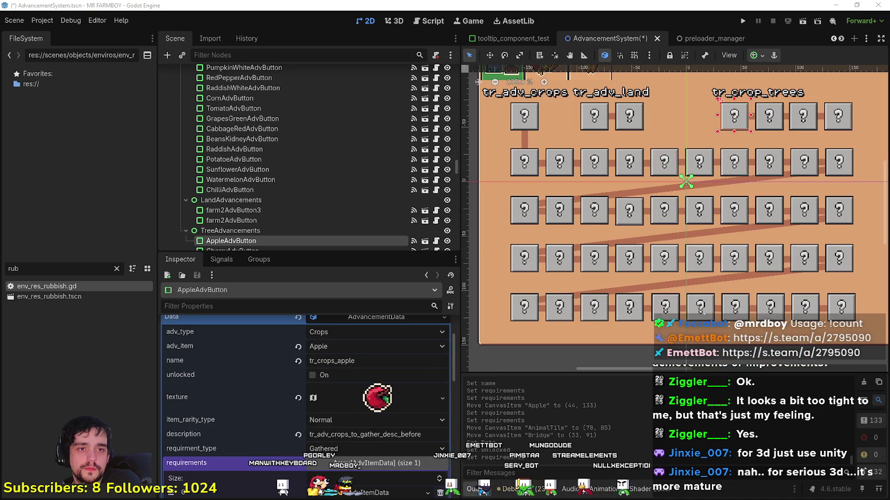
- Save the AdvancementSystem scene and unhide the AdvancementsBuildings tree in the Scene dock
key("ctrl+s")
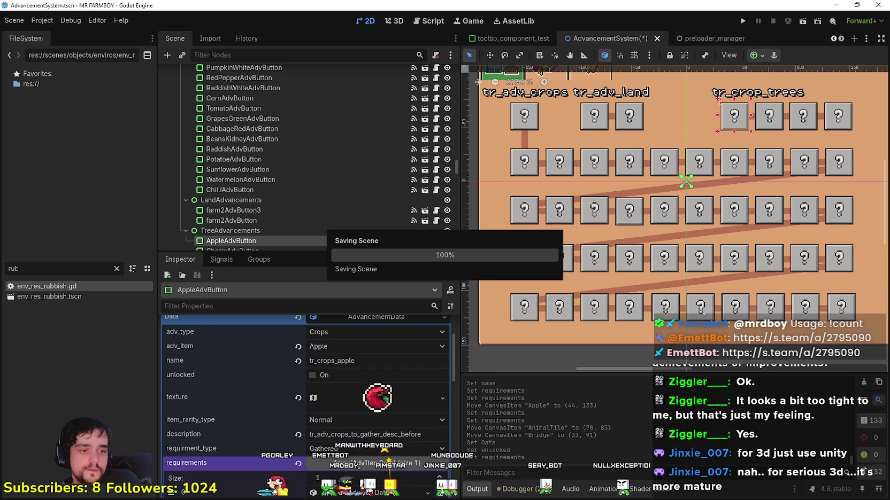
scroll(447, 206, "up", 3)
scroll(448, 206, "up", 10)
scroll(431, 177, "up", 15)
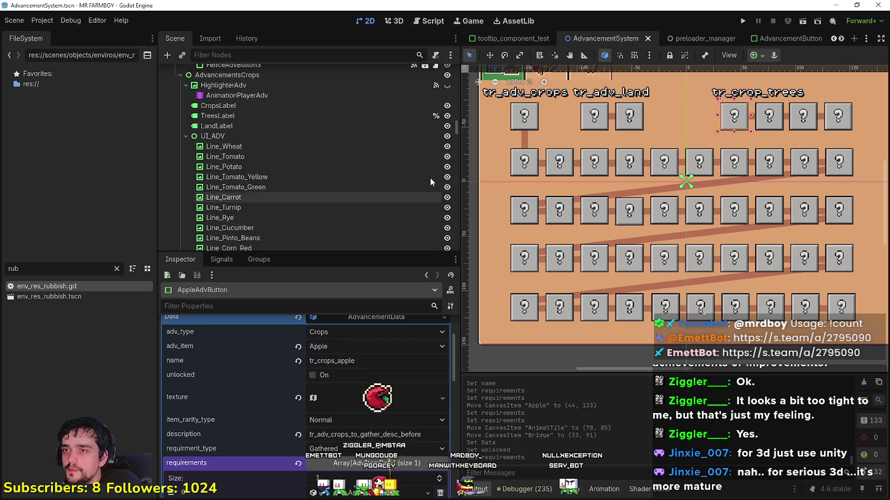
scroll(431, 181, "up", 3)
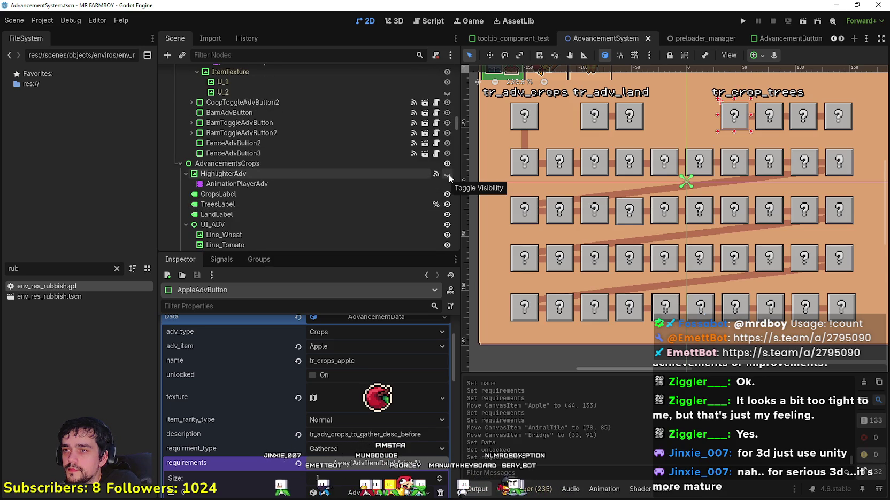
scroll(446, 176, "up", 10)
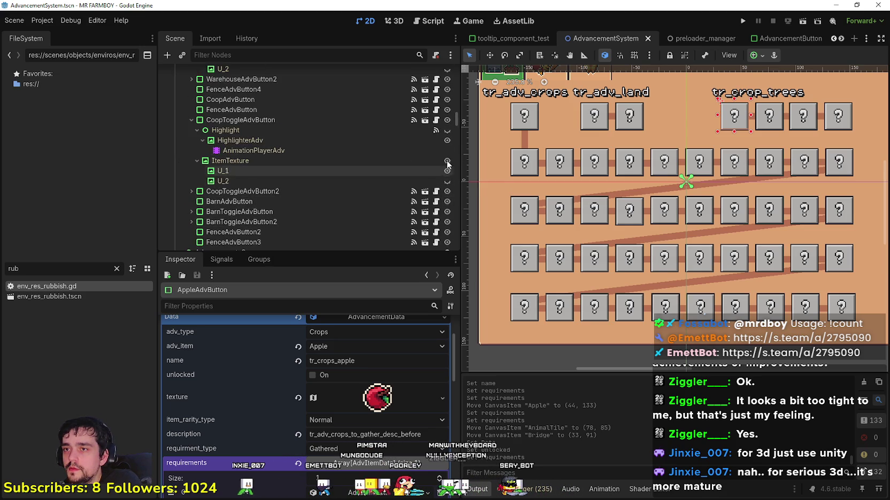
scroll(441, 145, "up", 10)
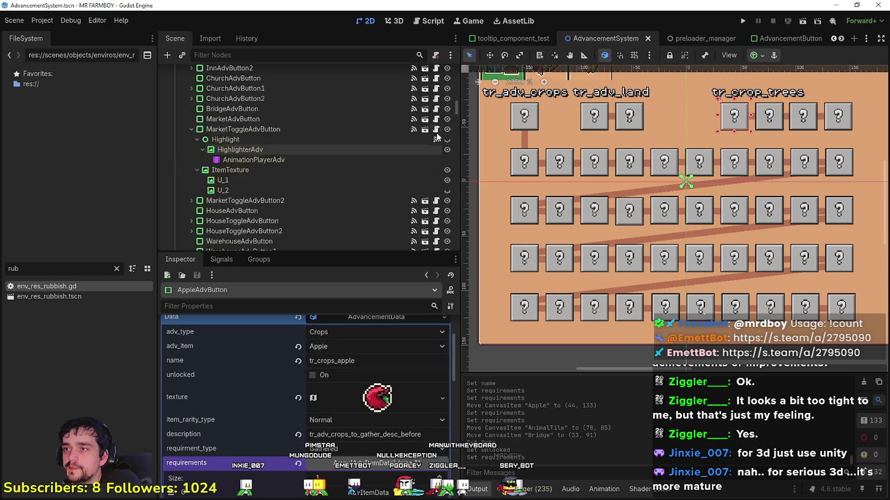
scroll(436, 143, "up", 5)
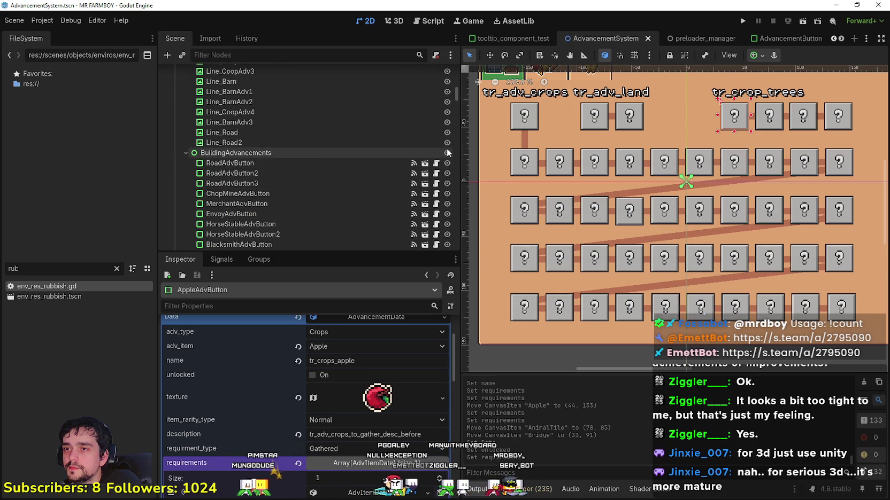
scroll(447, 153, "up", 8)
scroll(446, 152, "up", 5)
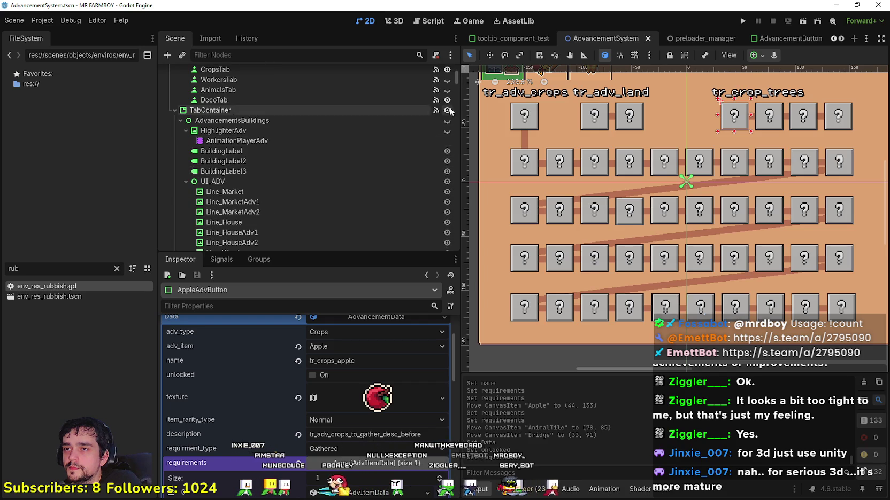
left_click(446, 122)
scroll(548, 178, "down", 3)
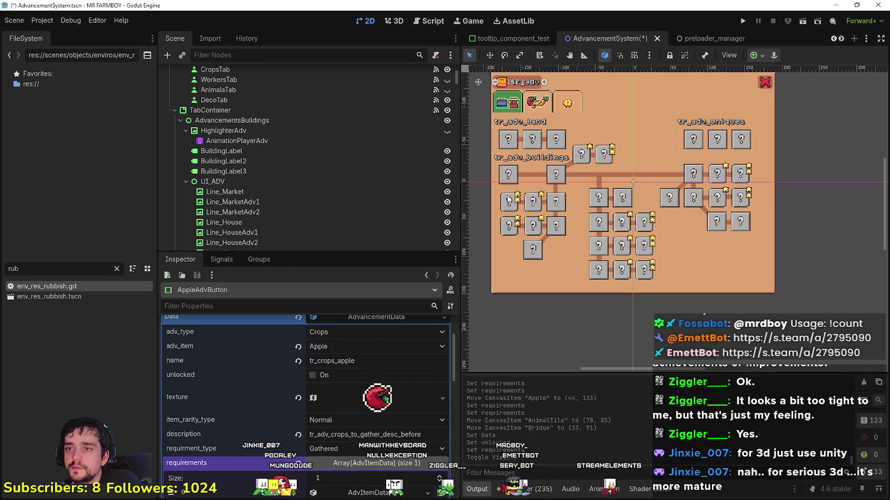
- Inspect the ChopMineAdvButton and Bridge advancement data in the buildings tree
scroll(548, 178, "up", 2)
left_click(548, 178)
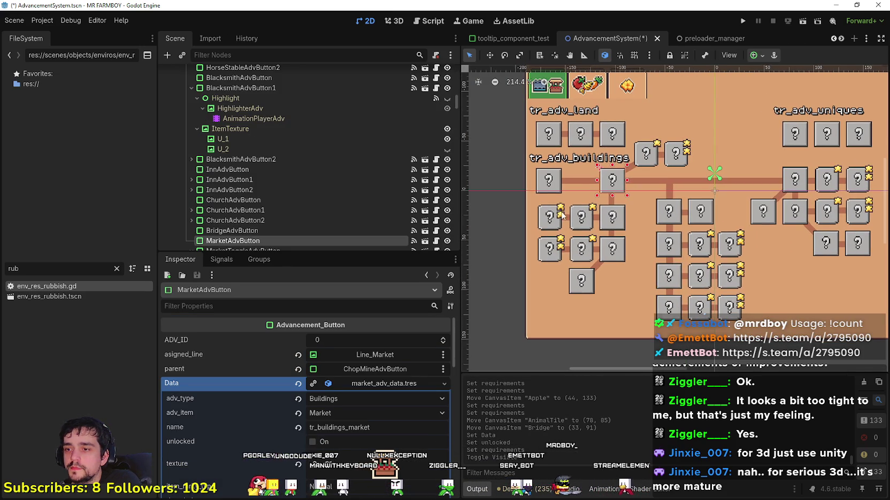
left_click(544, 185)
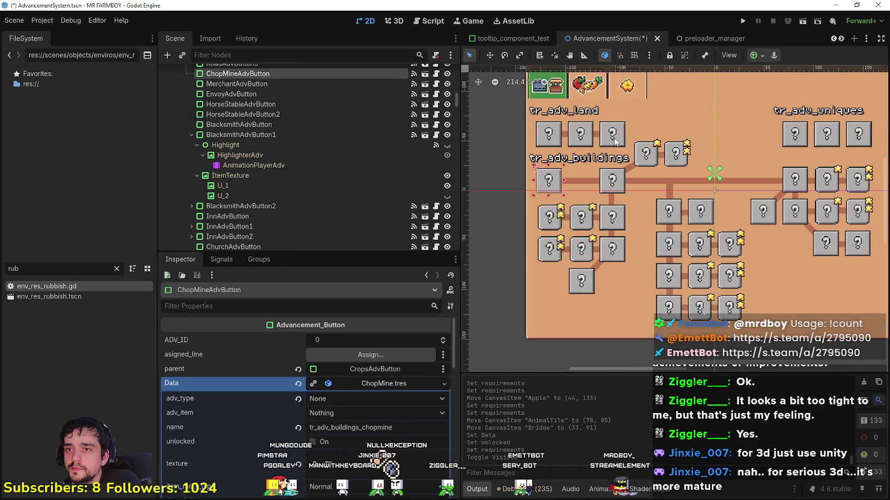
left_click(794, 134)
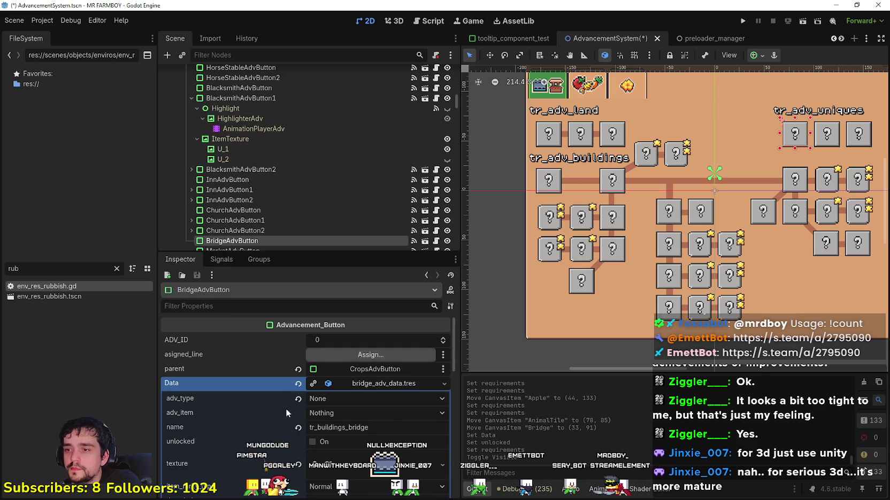
double_click(373, 428)
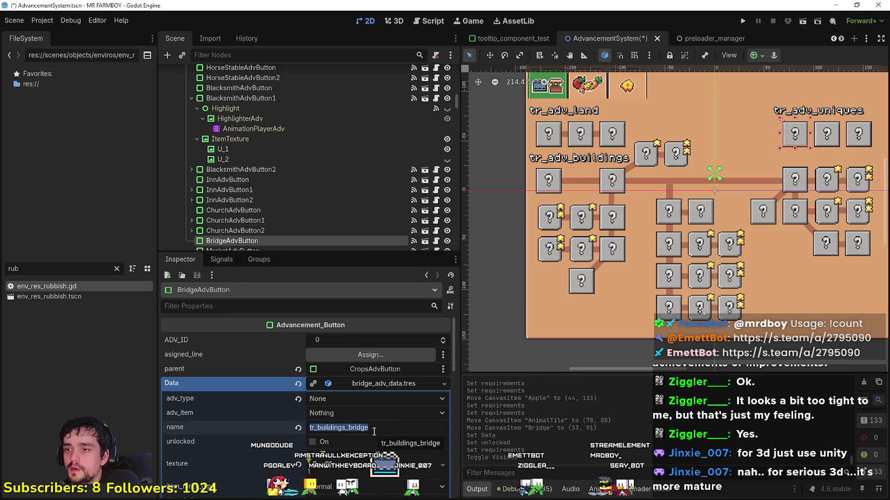
scroll(372, 428, "down", 3)
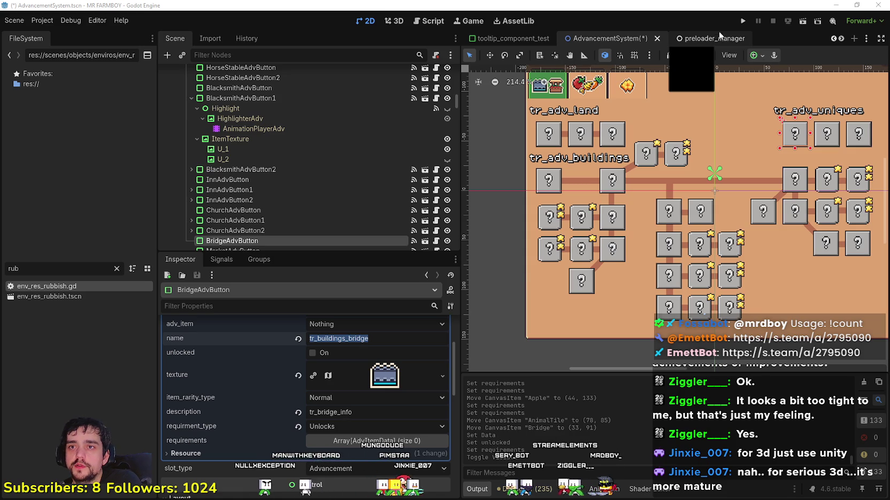
- Switch back to the player_house_panel scene tab
left_click(833, 40)
left_click(833, 40)
mouse_move(612, 42)
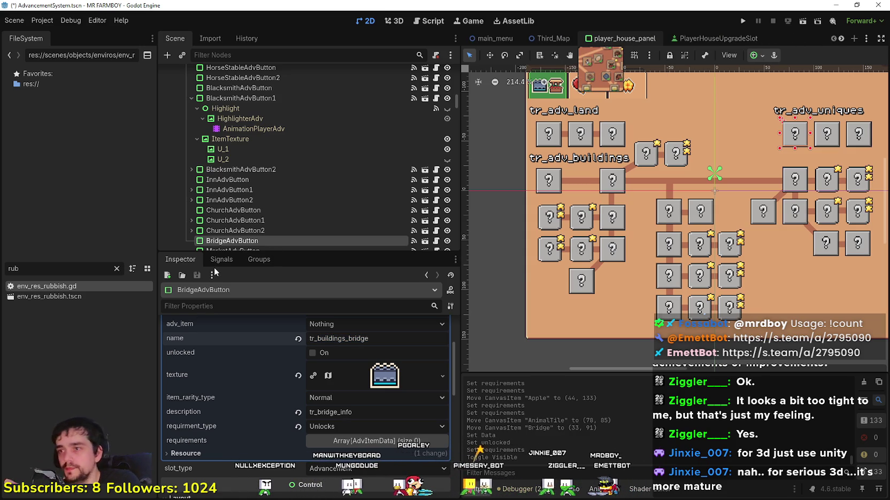
left_click(620, 38)
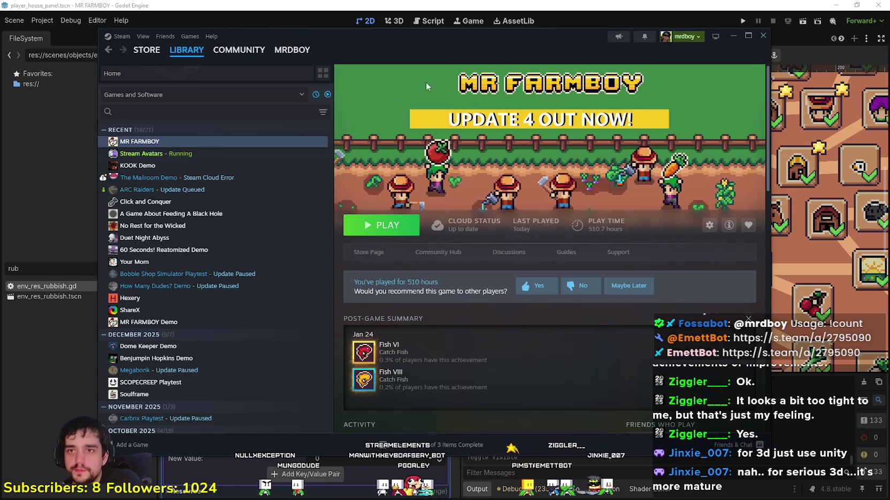
- Open the Fish Achievement? thread in the MR FARMBOY community discussions
left_click(438, 252)
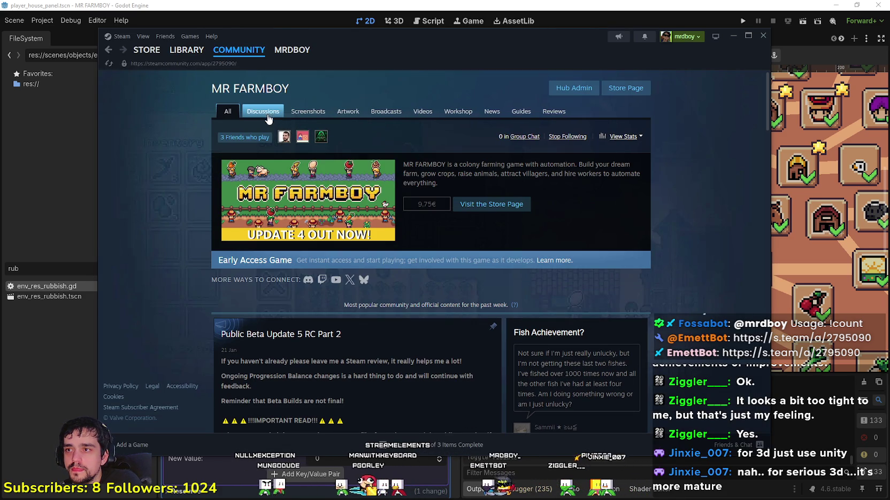
left_click(264, 113)
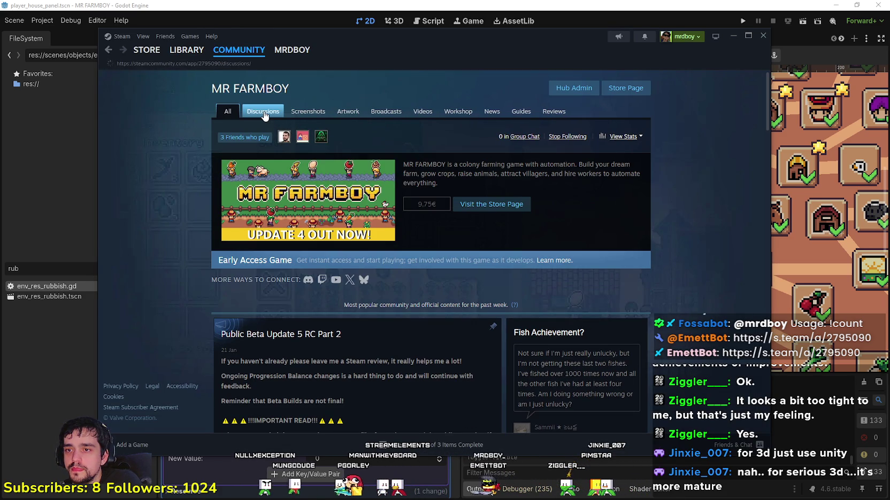
left_click(321, 243)
- Scroll to hidden comment #18 and open the report filed against it
scroll(464, 335, "down", 5)
scroll(462, 330, "down", 15)
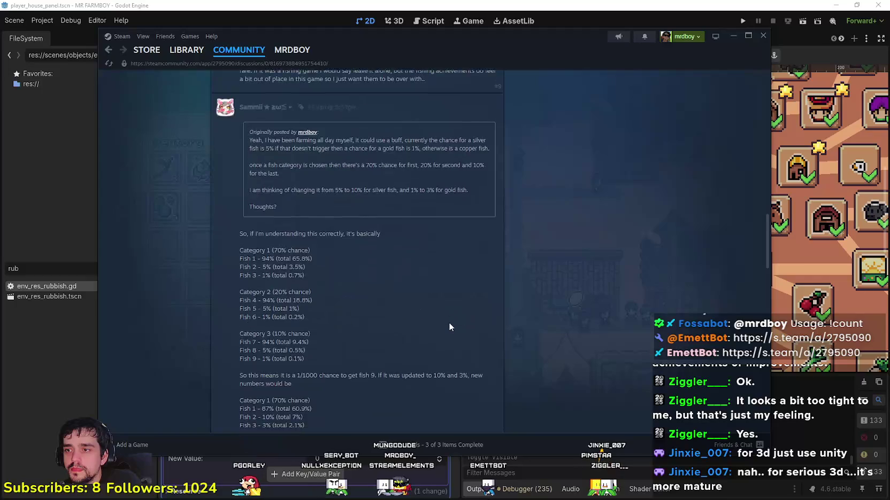
scroll(450, 325, "down", 15)
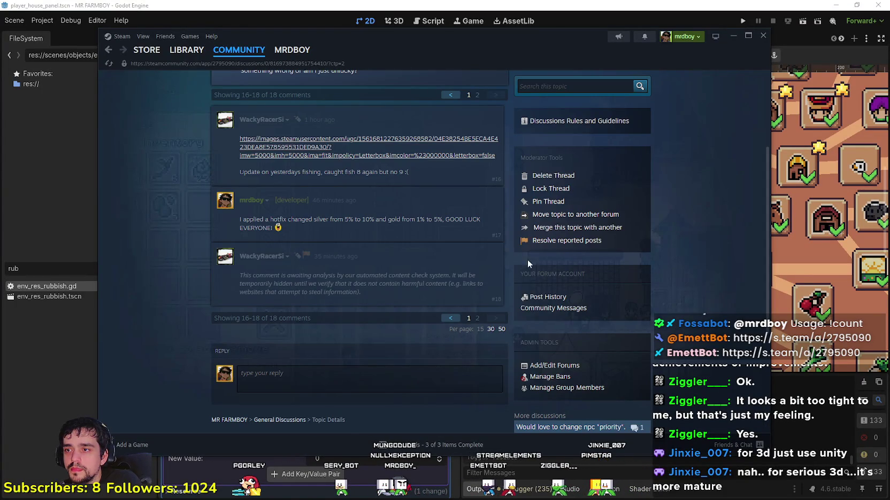
mouse_move(357, 293)
left_mouse_down()
mouse_move(234, 276)
mouse_move(241, 311)
mouse_move(243, 277)
left_mouse_up()
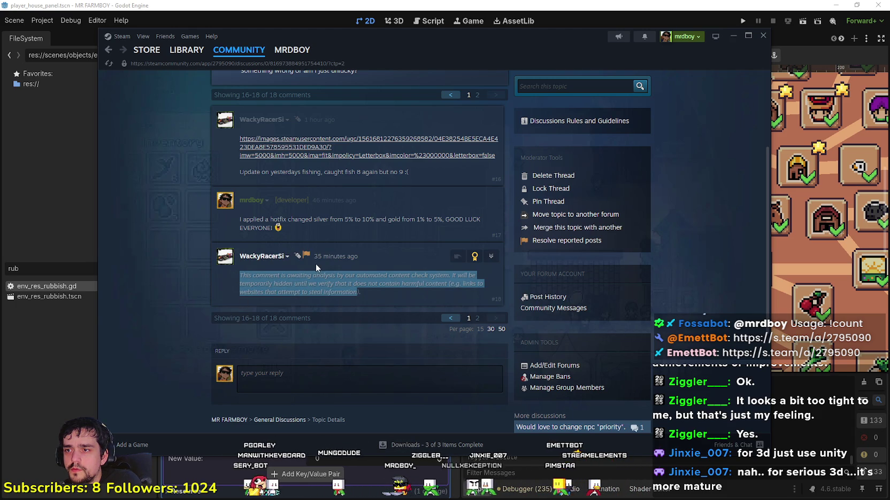
mouse_move(307, 258)
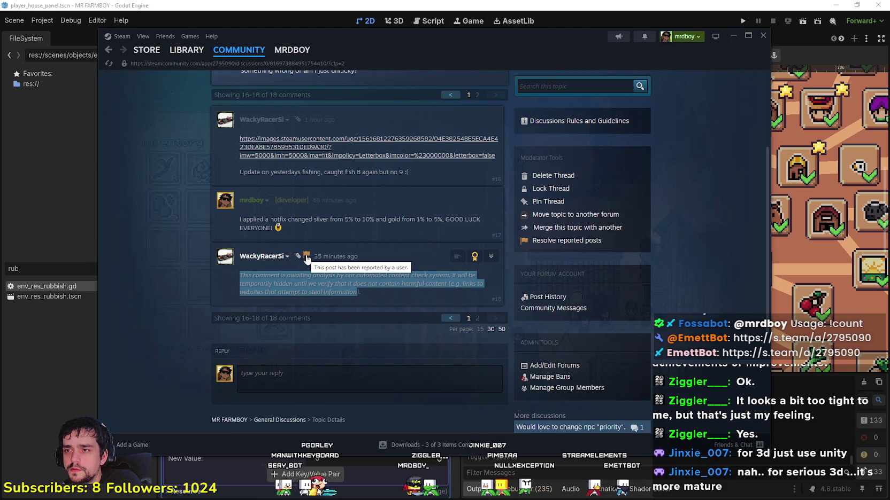
left_click(310, 293)
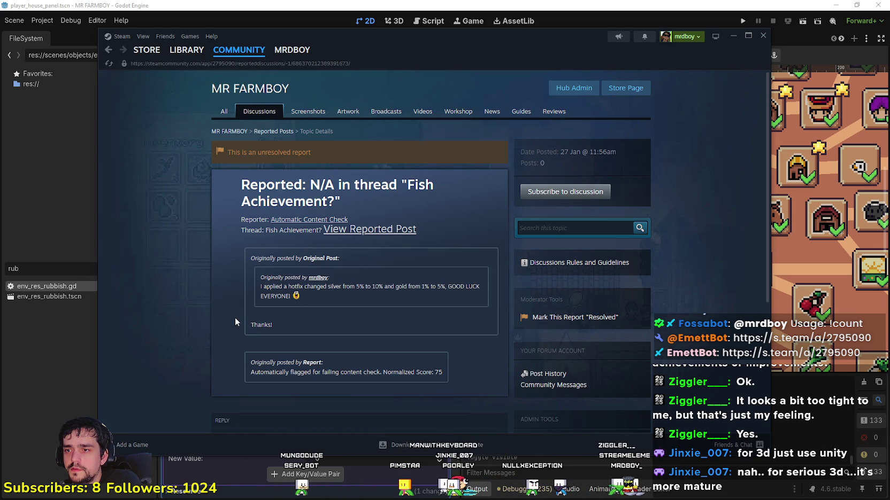
- Review the report on comment #18 and mark it resolved
scroll(235, 317, "down", 3)
scroll(310, 251, "up", 3)
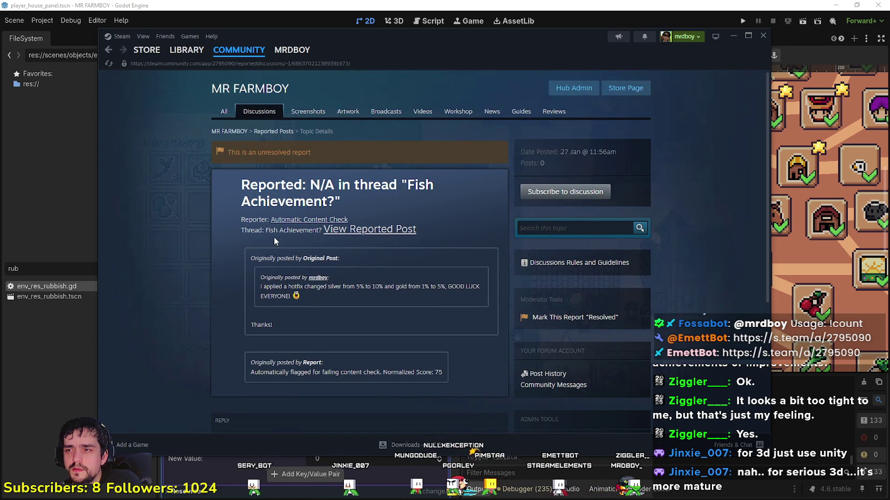
left_click_drag(265, 231, 319, 231)
left_click(278, 220)
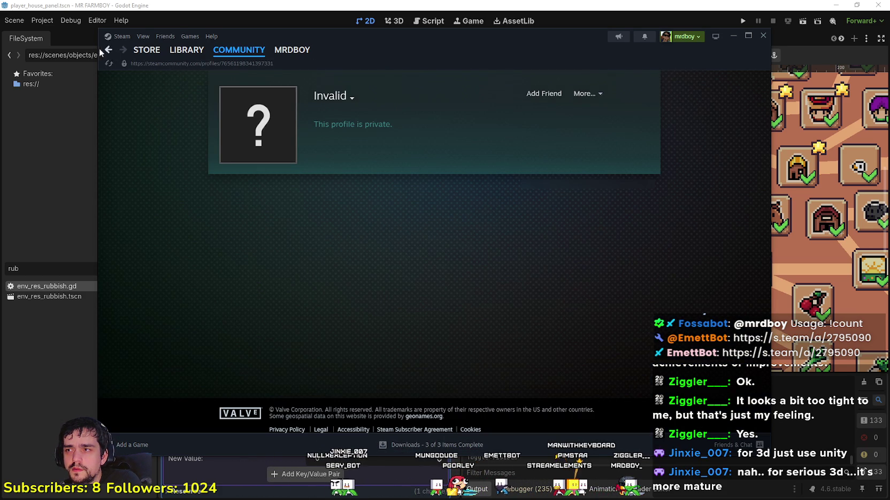
left_click(107, 52)
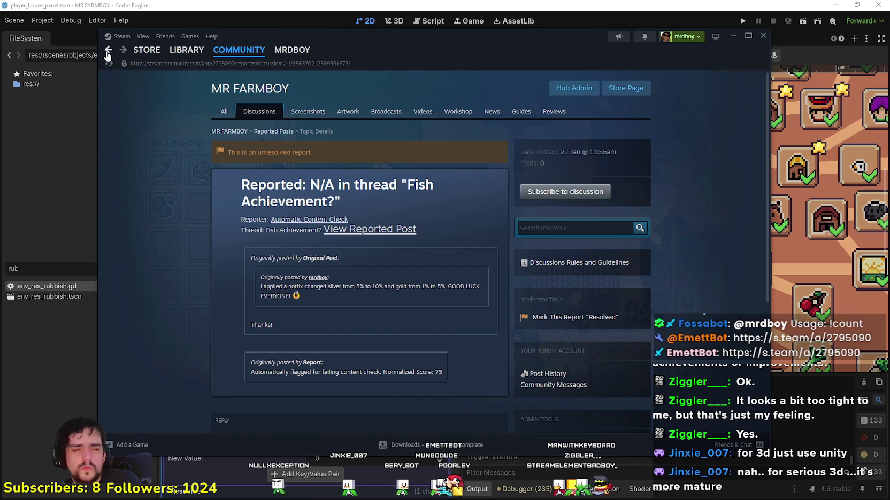
scroll(216, 245, "down", 2)
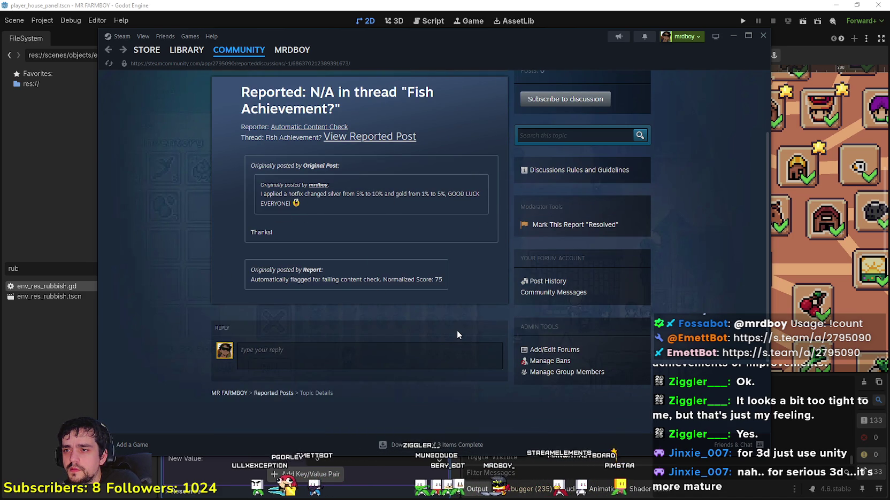
left_click(590, 225)
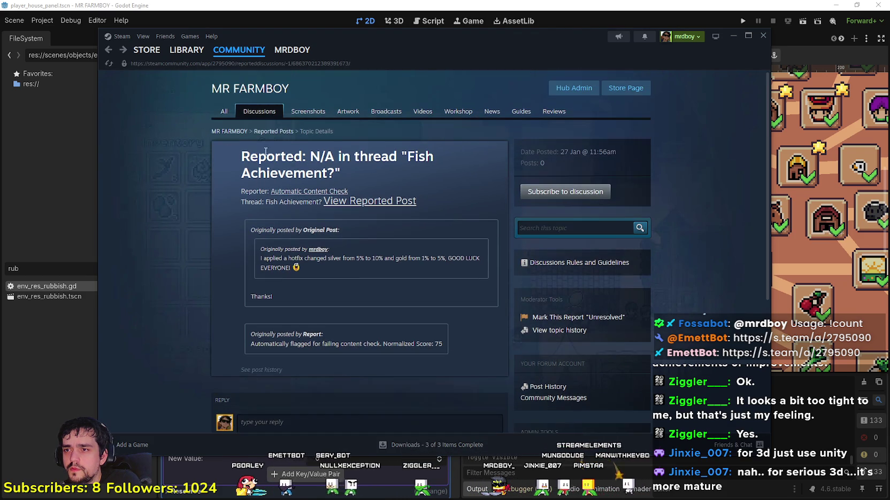
- Reload the Fish Achievement? thread and resolve all its reported posts
left_click(109, 51)
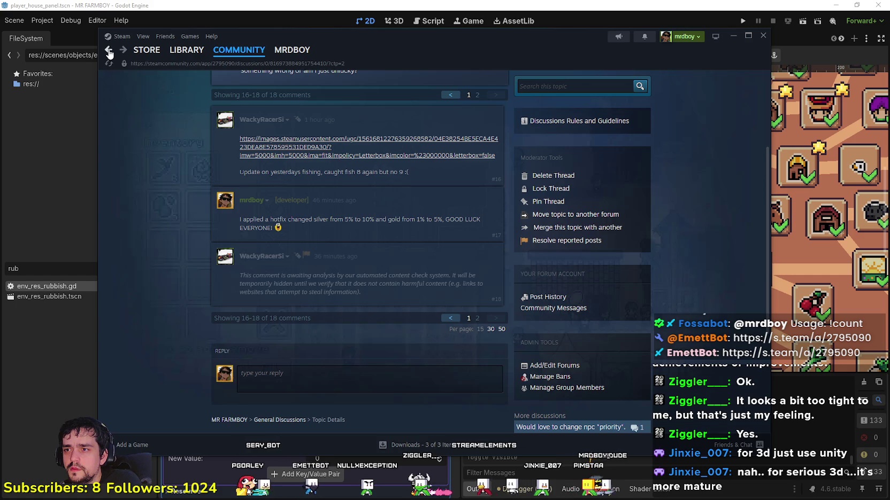
right_click(132, 239)
left_click(160, 275)
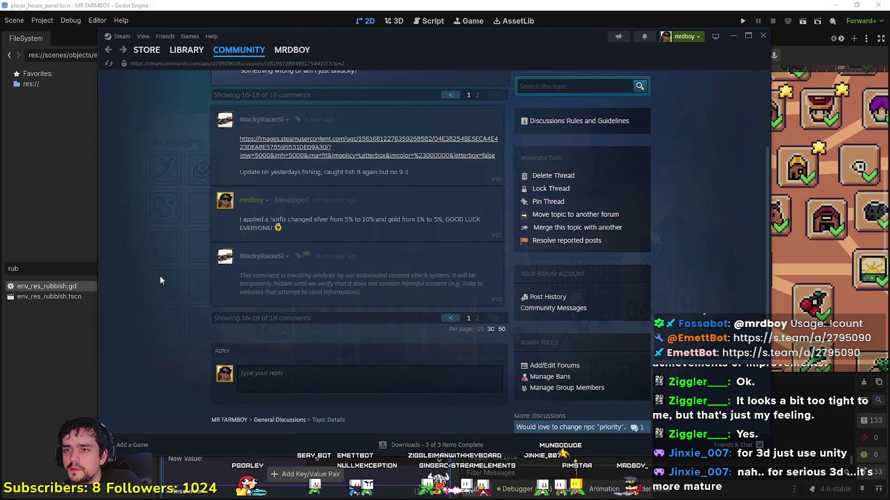
left_click(576, 242)
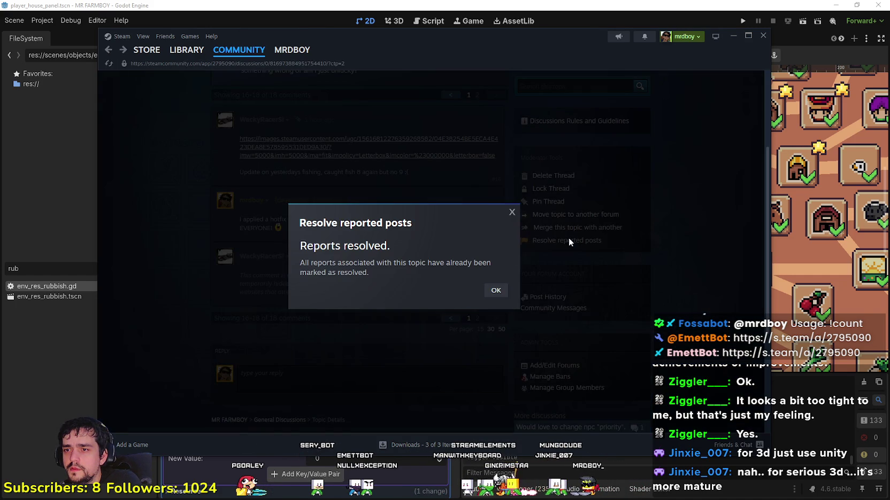
- Dismiss the confirmation and mark comment #18 as the Fish Achievement? topic answer
left_click(496, 292)
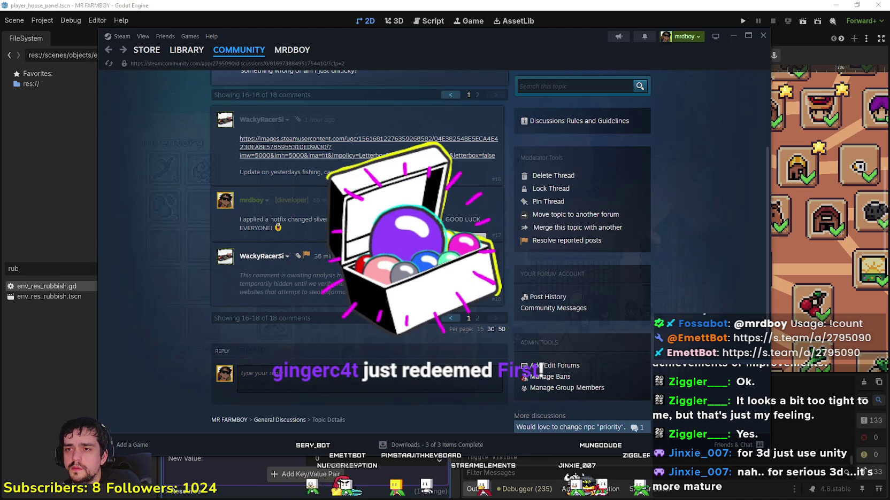
left_click(497, 255)
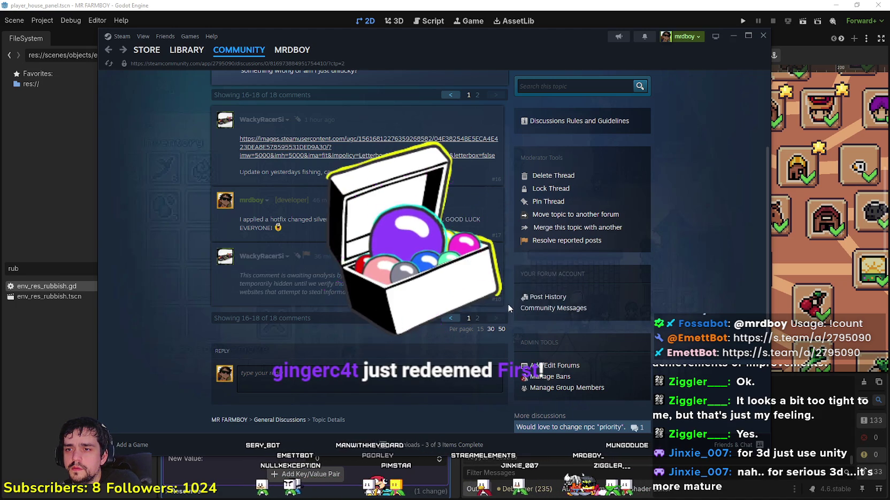
left_click(497, 251)
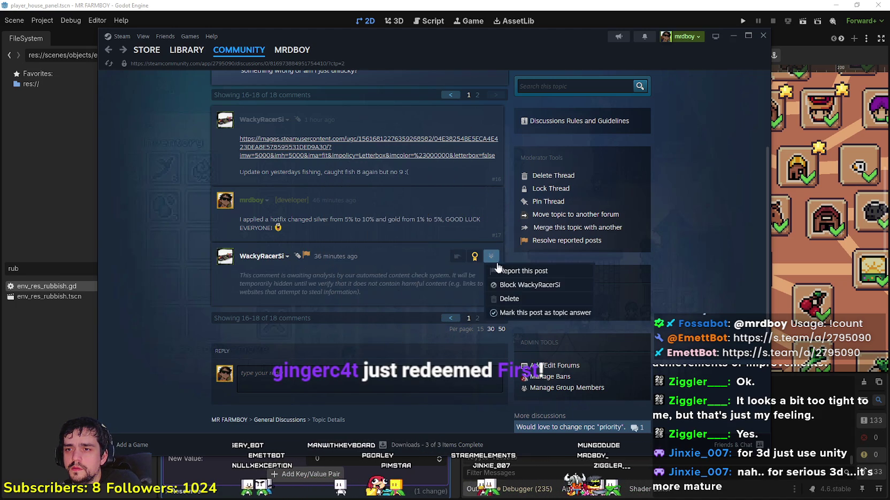
left_click(535, 316)
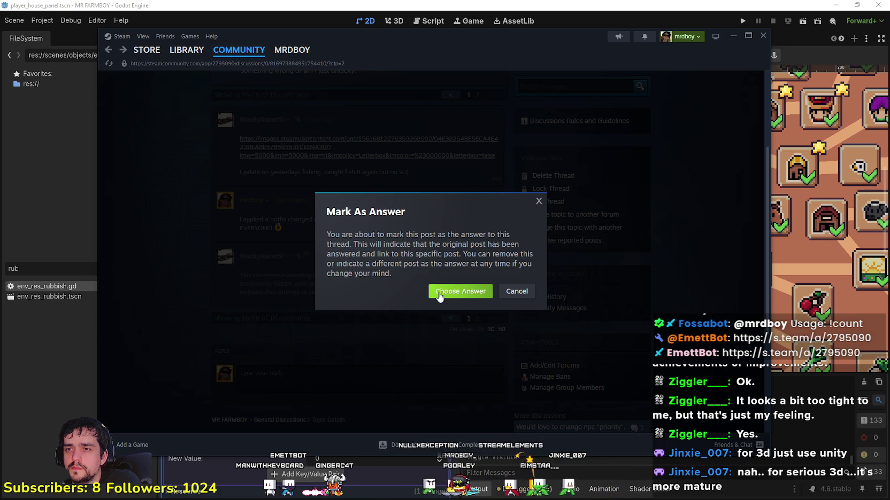
left_click(459, 291)
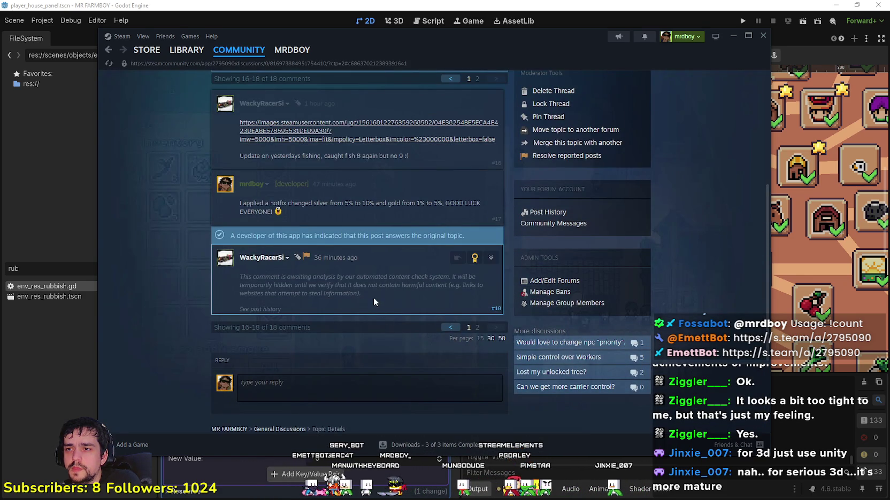
- Reload the thread and view comment #18's post history
right_click(374, 303)
left_click(374, 337)
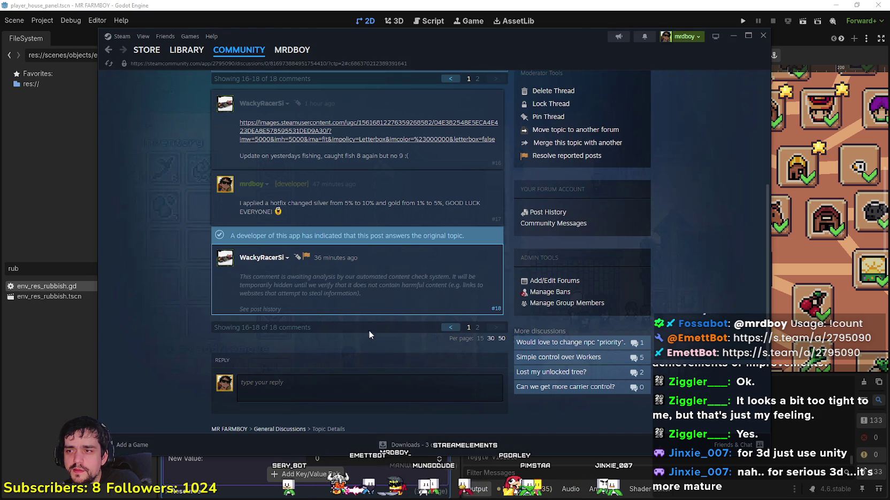
left_click(257, 309)
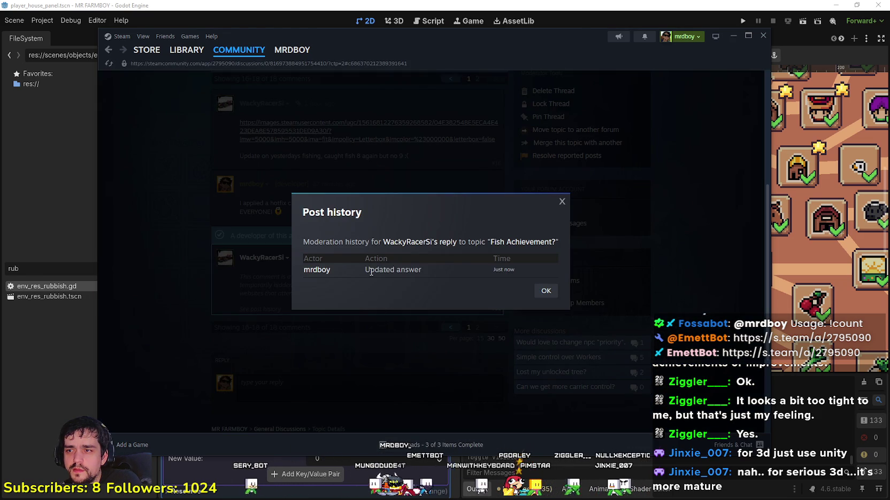
- Close the post history, reload the thread and recheck comment #18's moderation history
left_click(367, 316)
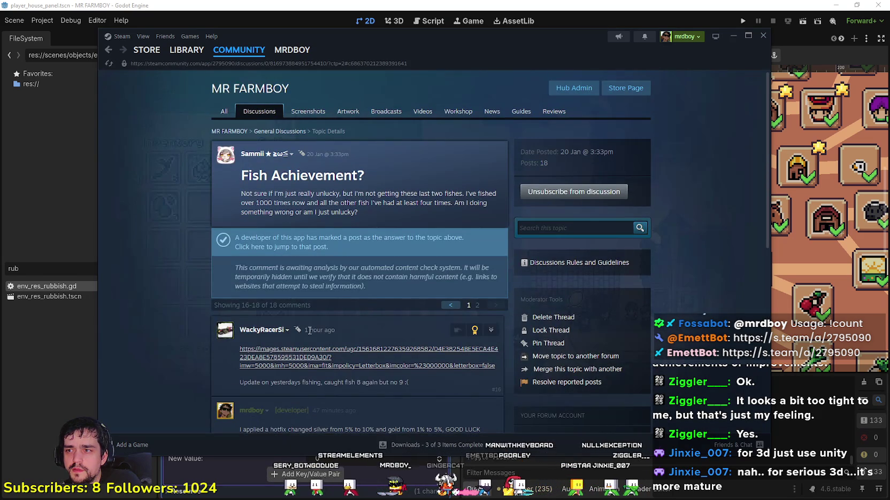
left_click_drag(233, 269, 320, 290)
scroll(392, 290, "down", 3)
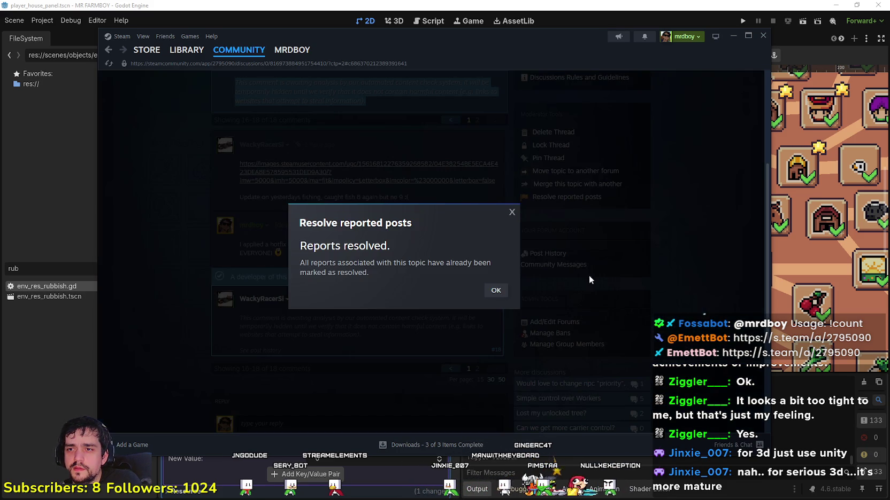
left_click(498, 290)
scroll(320, 267, "down", 3)
right_click(151, 249)
left_click(173, 287)
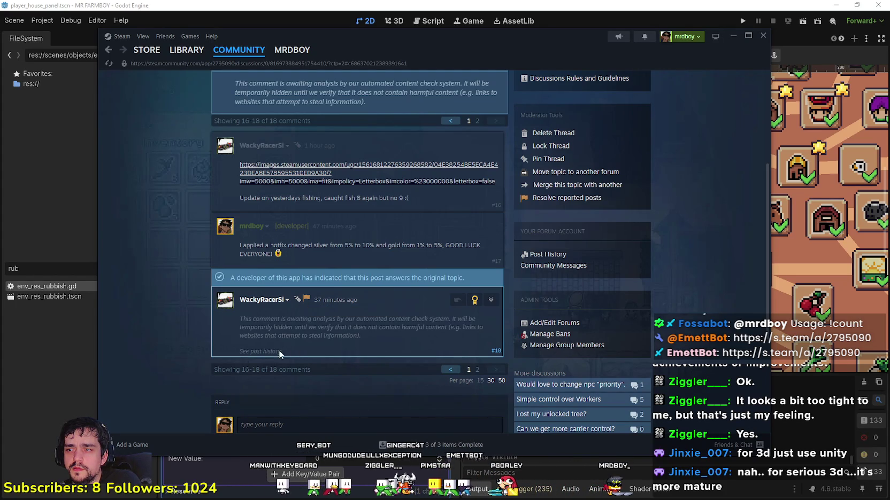
left_click(308, 351)
left_click(367, 358)
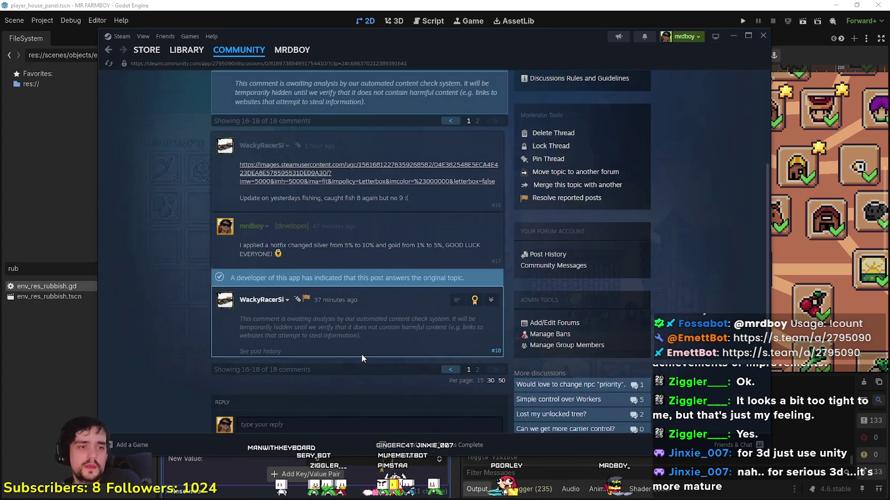
scroll(365, 349, "up", 3)
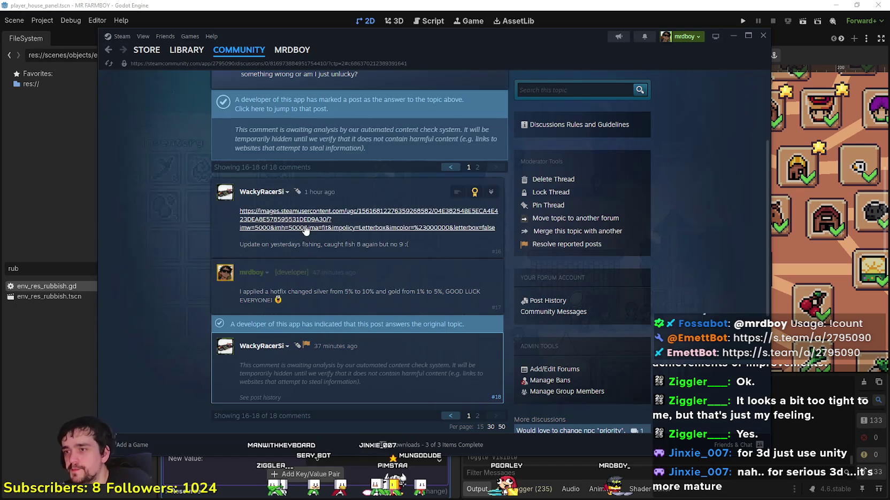
scroll(330, 198, "up", 2)
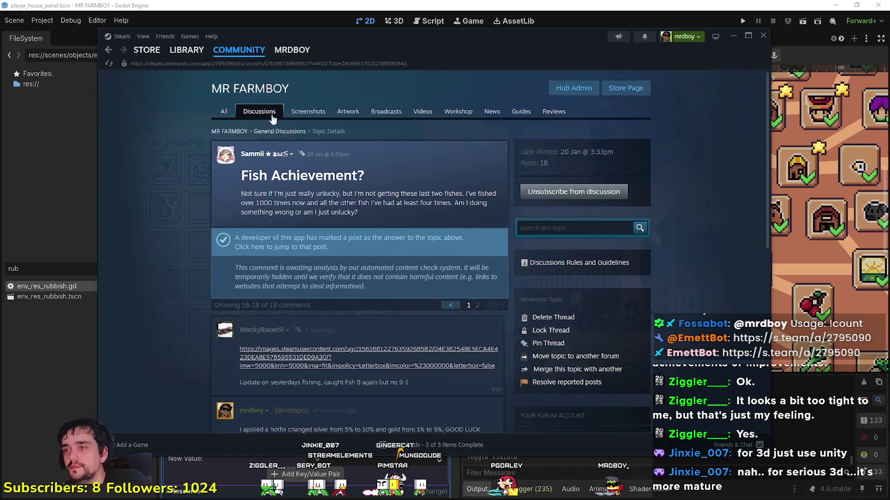
- Reopen Fish Achievement? from the discussions list and open the report on page 2
key("alt+Left")
scroll(412, 314, "down", 4)
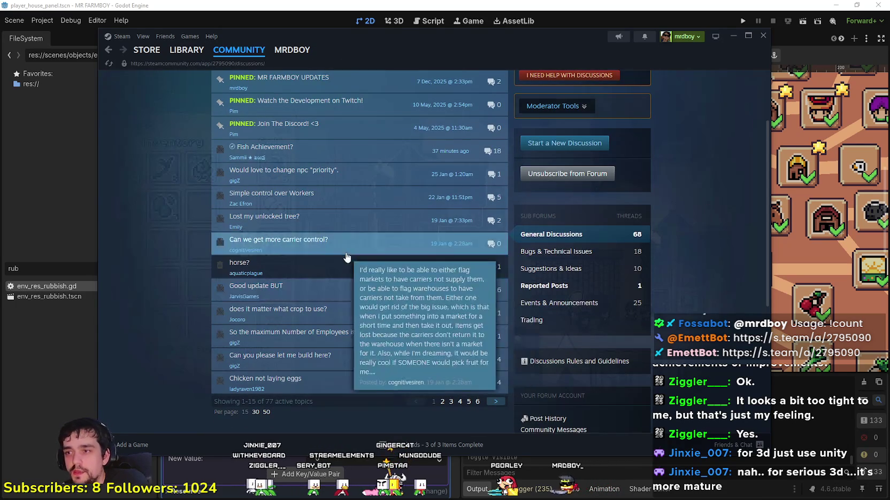
left_click(353, 150)
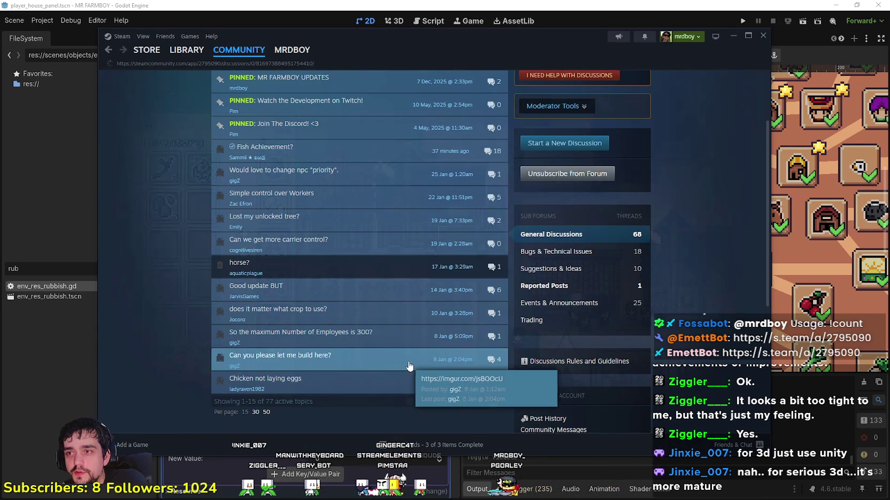
scroll(354, 242, "down", 5)
scroll(354, 241, "up", 4)
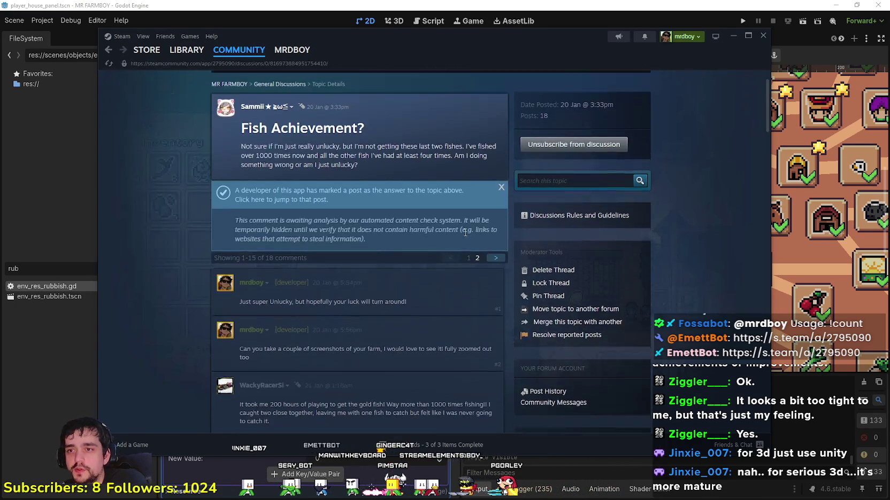
left_click(476, 259)
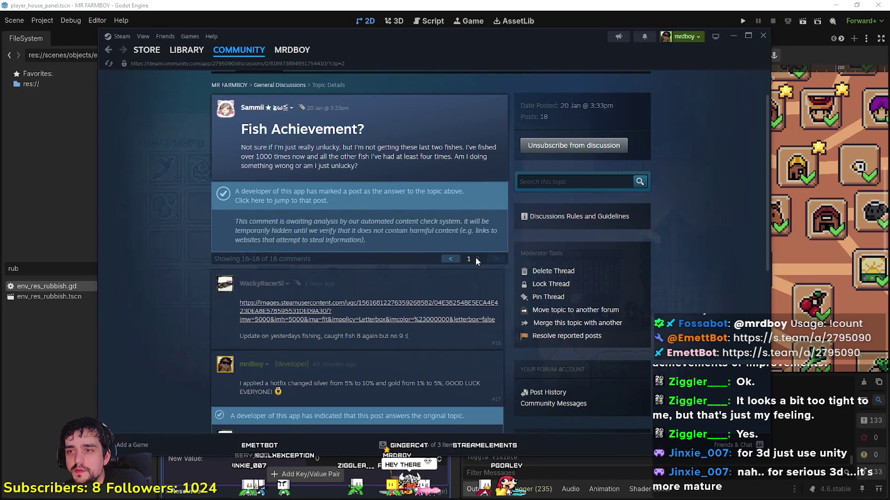
scroll(322, 304, "down", 3)
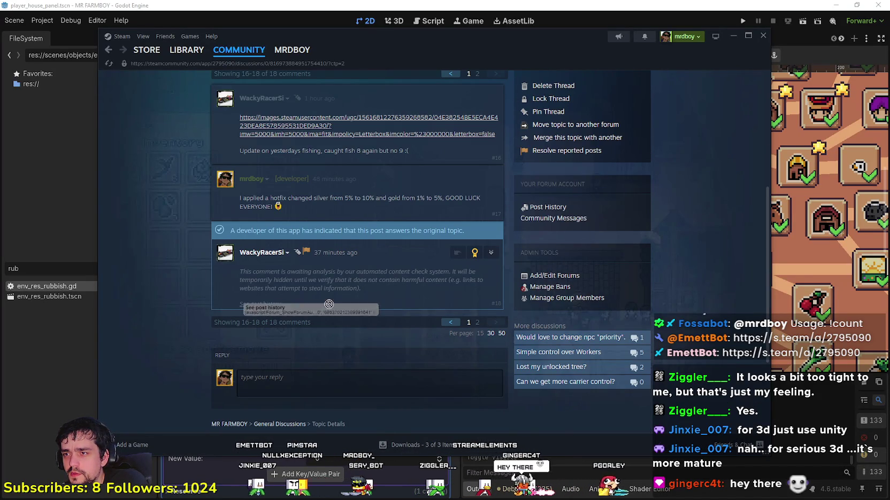
left_click(305, 252)
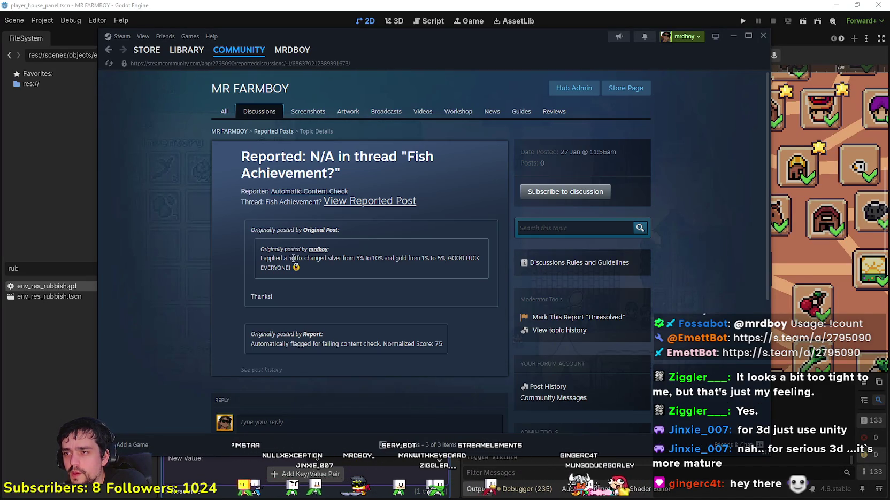
mouse_move(273, 297)
left_mouse_down()
mouse_move(225, 289)
mouse_move(248, 305)
left_mouse_up()
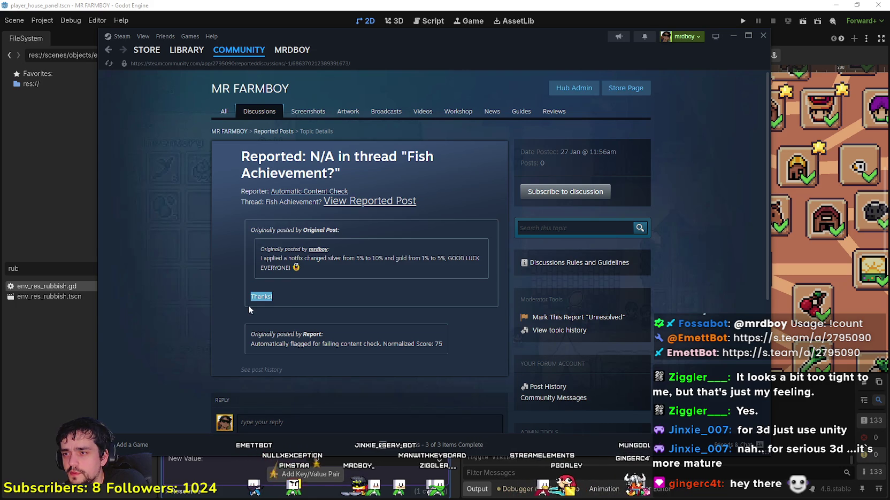
left_click_drag(313, 345, 449, 344)
left_click_drag(316, 297, 248, 297)
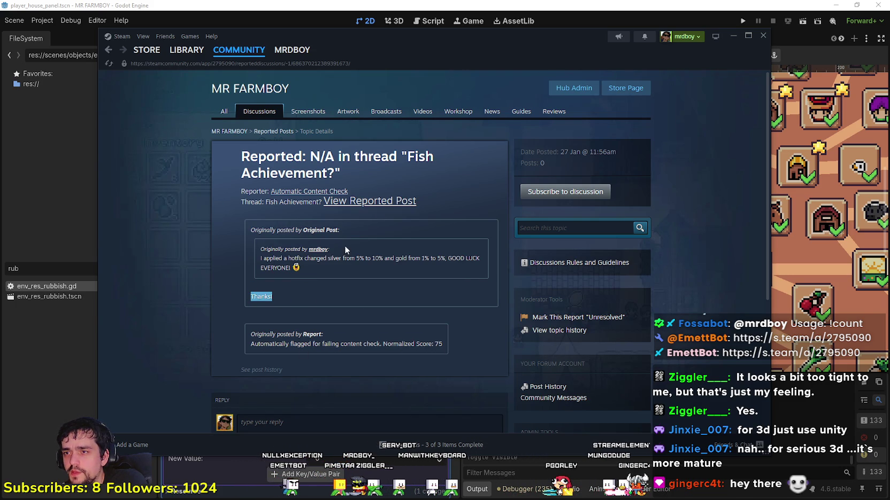
left_click(368, 201)
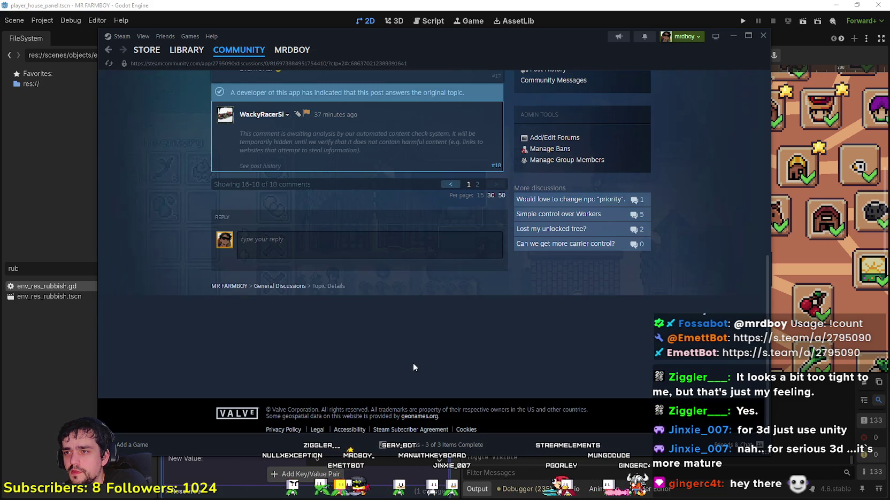
scroll(410, 354, "up", 2)
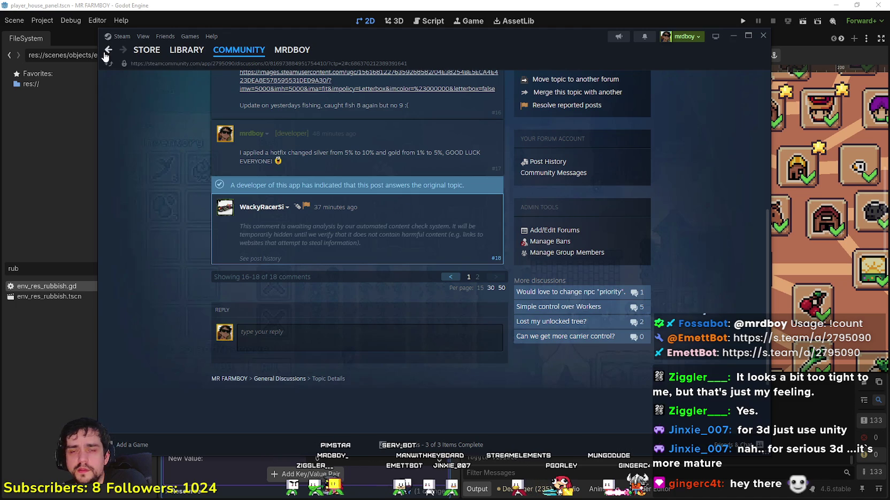
left_click(105, 55)
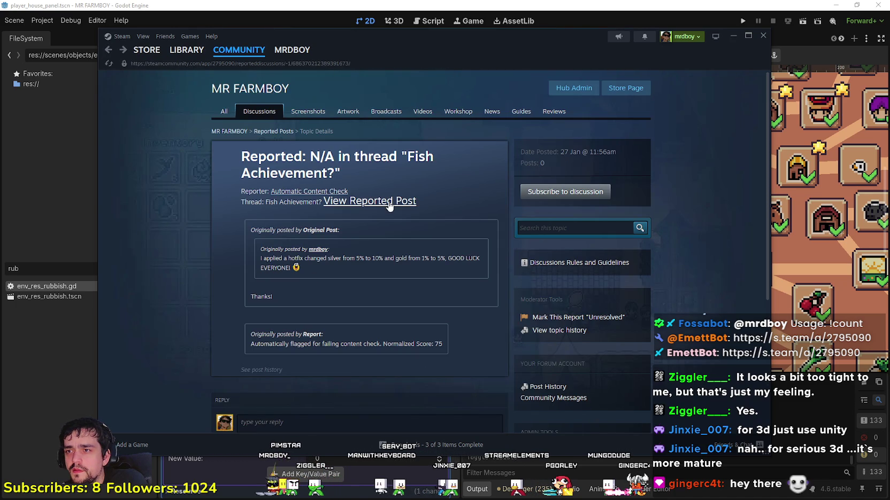
left_click(326, 202)
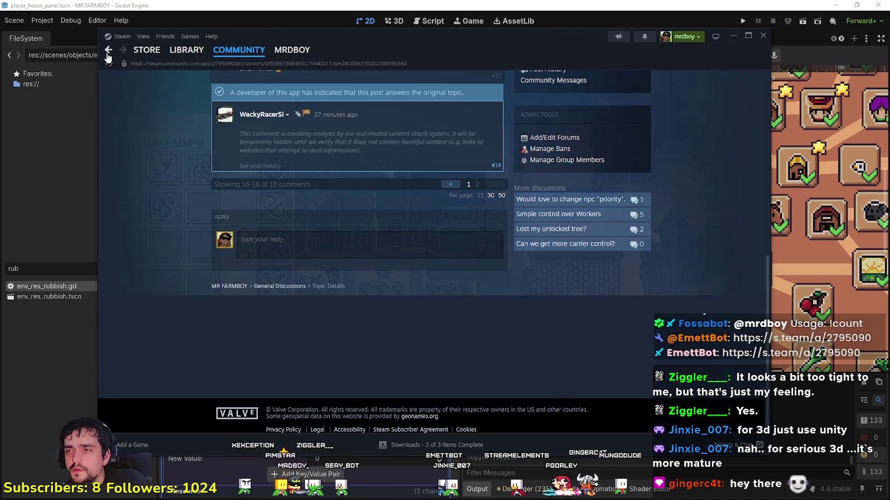
left_click(105, 53)
left_click_drag(301, 191, 298, 197)
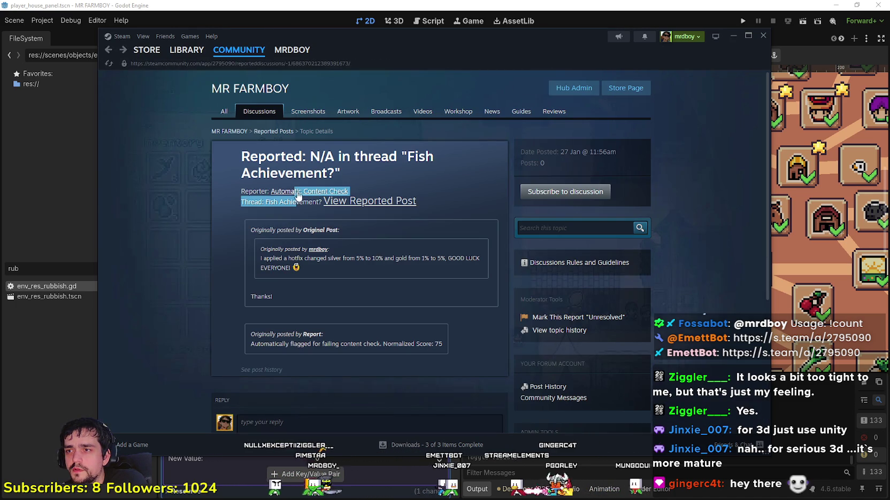
left_click(298, 192)
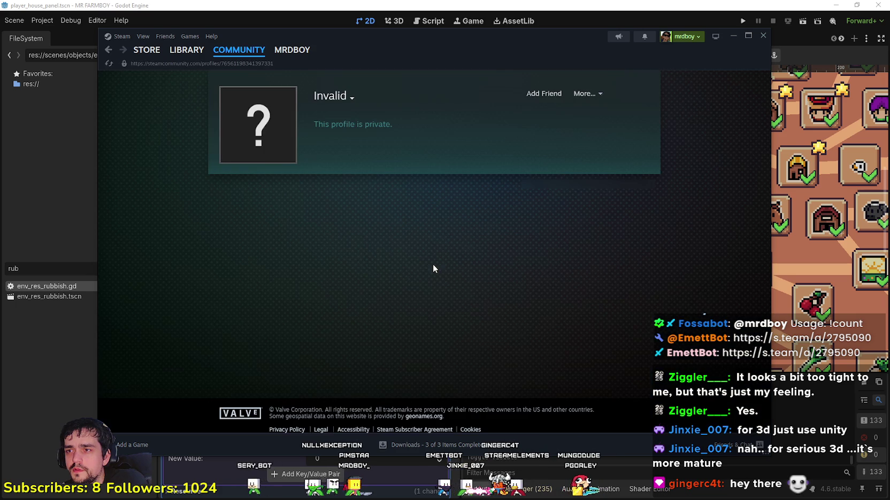
left_click(109, 51)
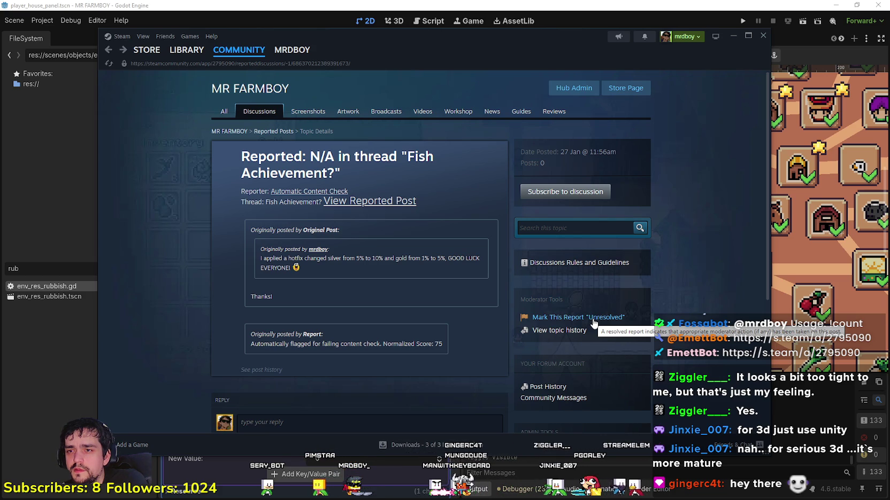
left_click(593, 321)
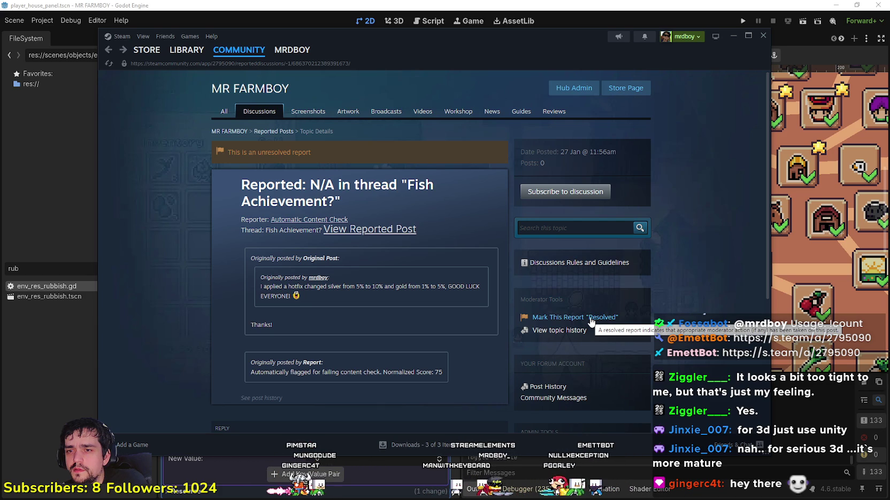
scroll(604, 342, "down", 3)
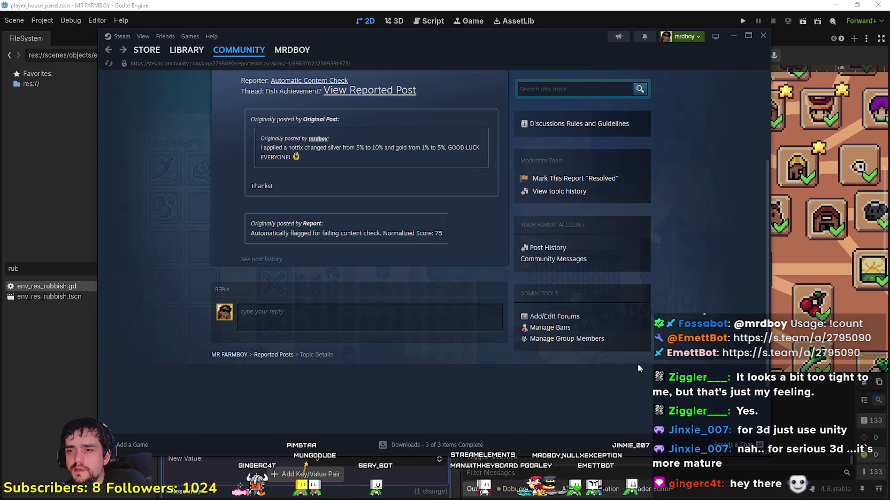
scroll(637, 363, "up", 2)
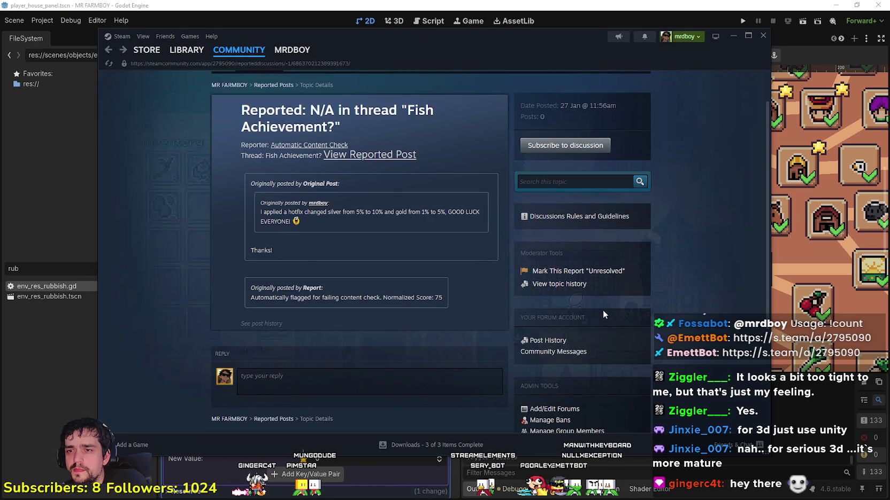
scroll(258, 146, "up", 1)
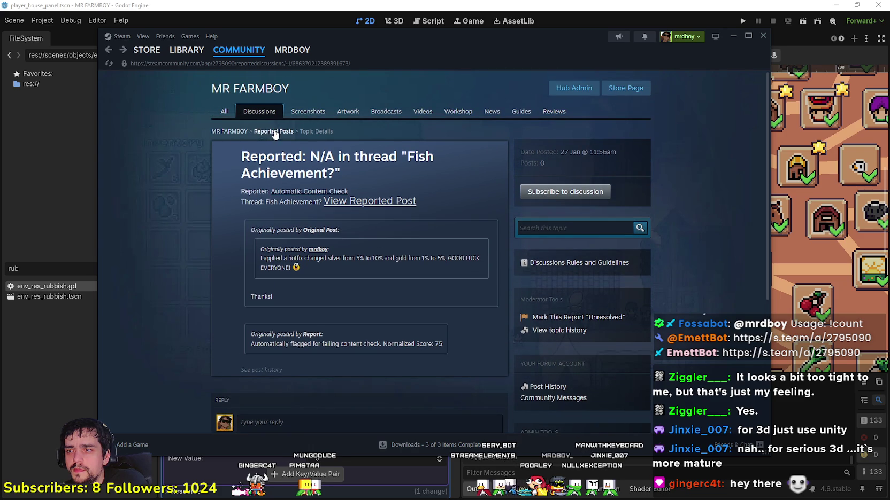
left_click(235, 136)
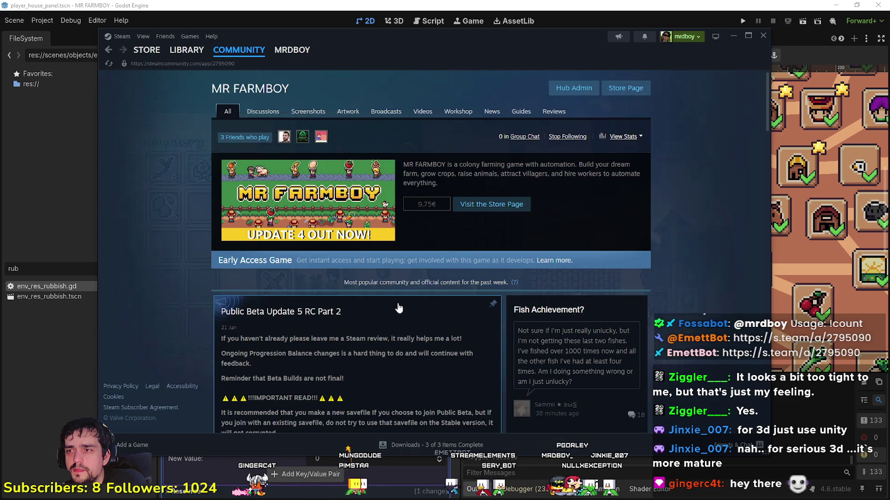
scroll(454, 332, "down", 1)
left_click(484, 354)
scroll(549, 212, "down", 3)
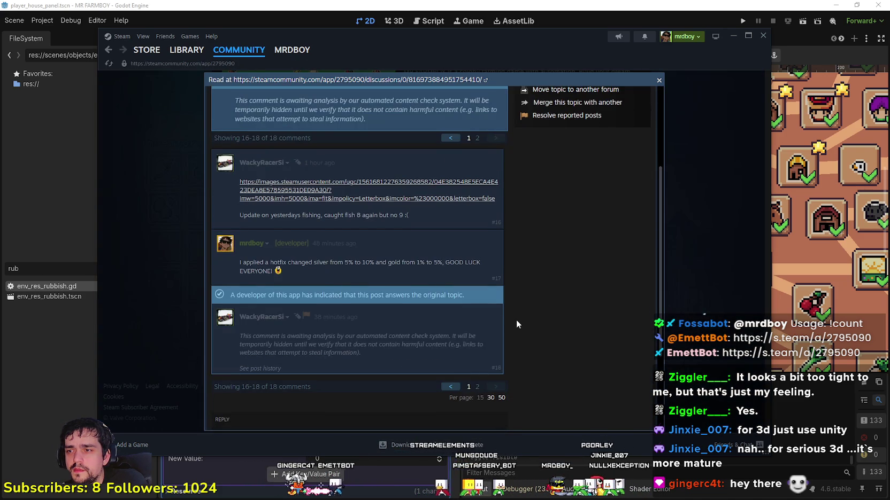
scroll(516, 320, "down", 1)
mouse_move(272, 228)
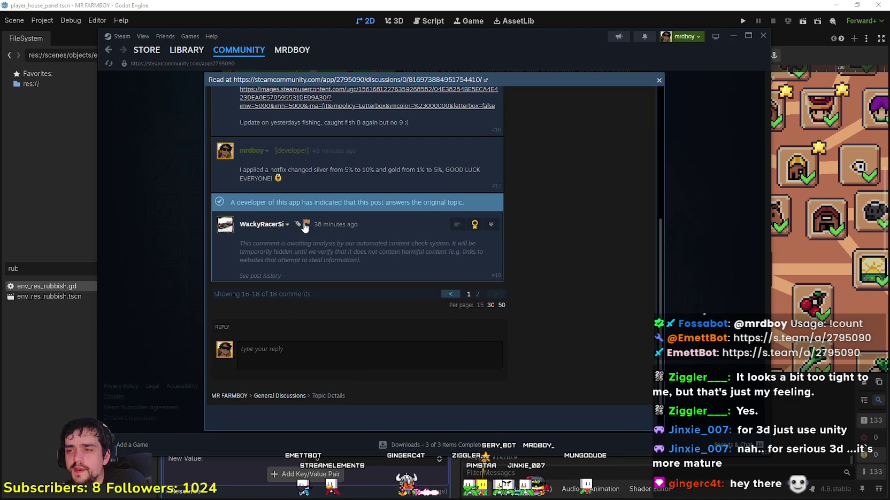
mouse_move(305, 228)
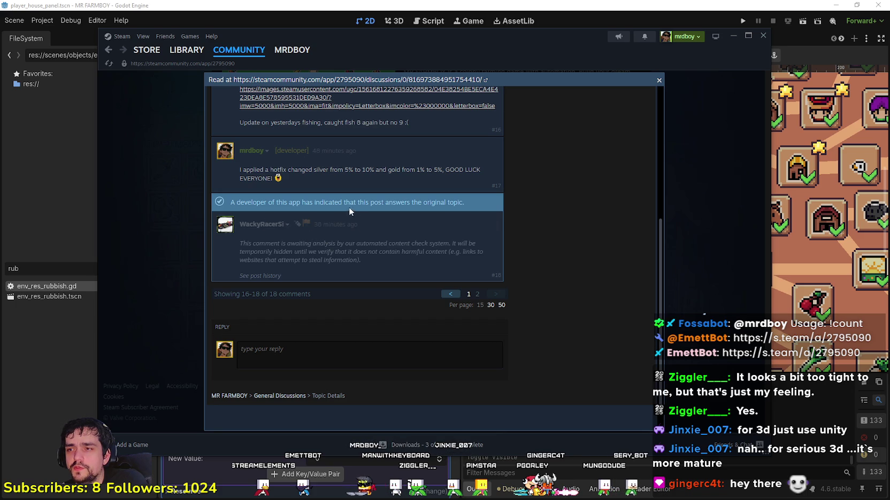
left_click_drag(325, 202, 467, 205)
left_click(561, 213)
right_click(560, 213)
left_click(583, 264)
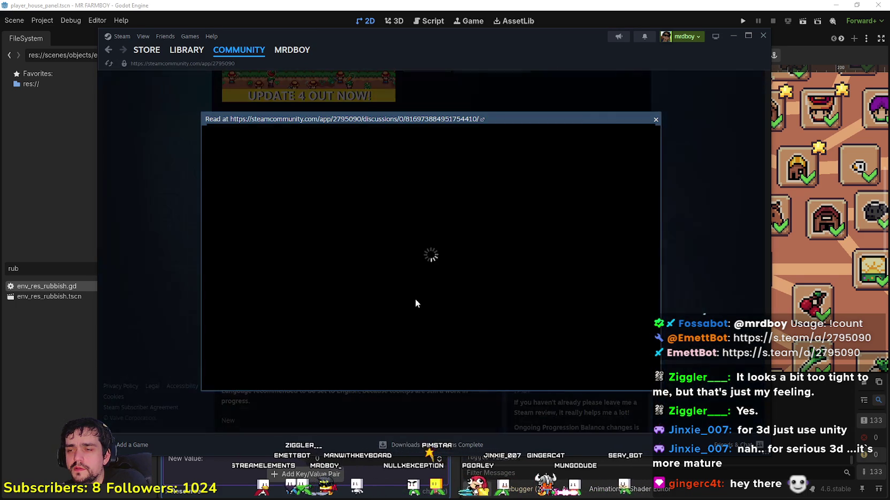
scroll(367, 272, "down", 3)
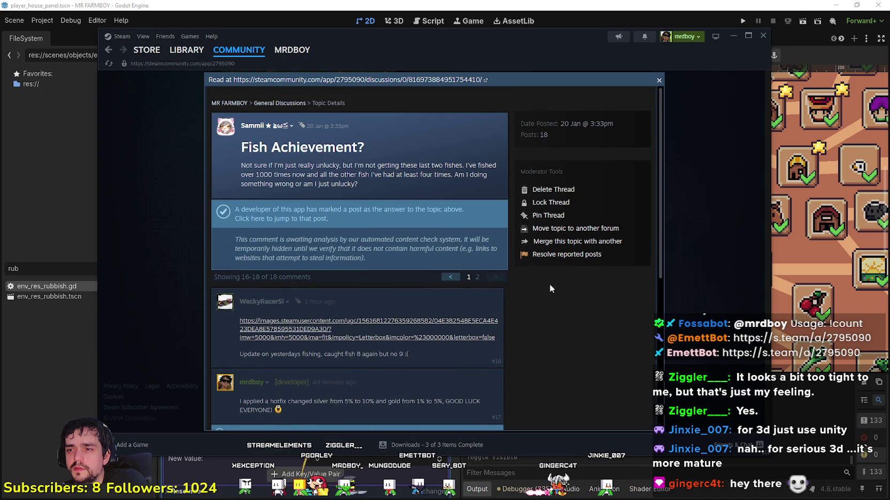
scroll(571, 295, "down", 5)
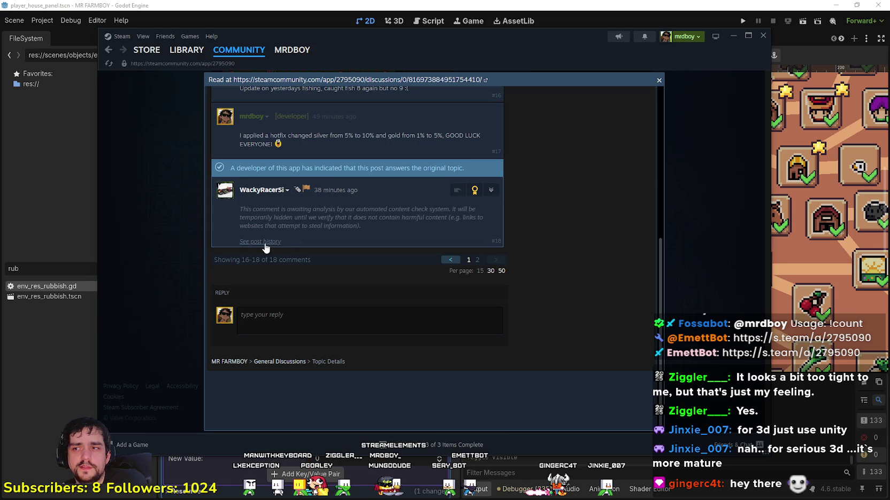
left_click(307, 190)
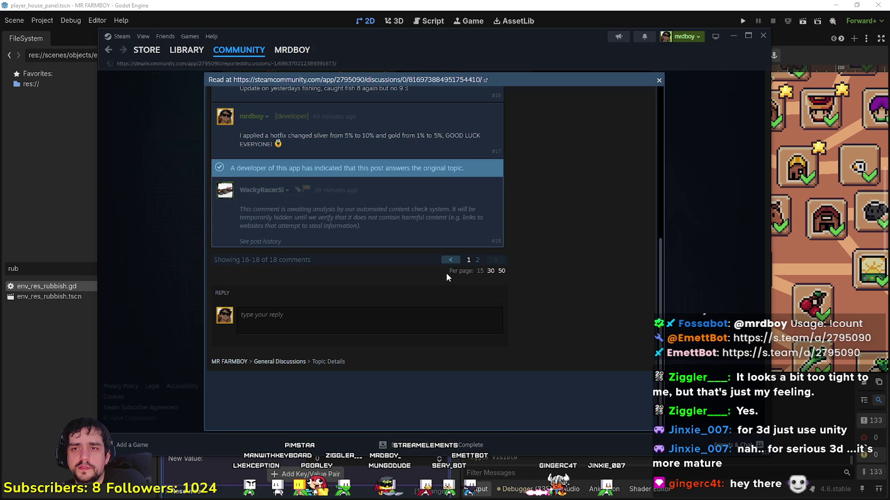
mouse_move(266, 319)
left_mouse_down()
mouse_move(242, 293)
mouse_move(254, 298)
left_mouse_up()
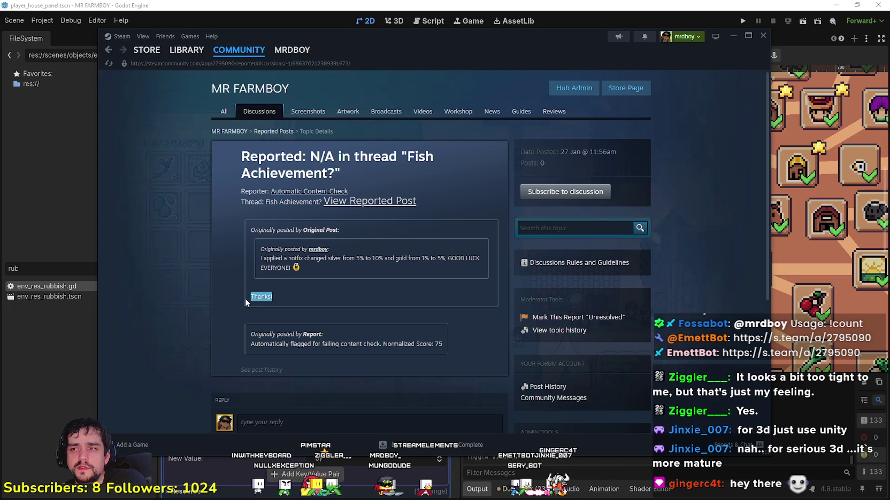
- Select the report's flagging reason text and scroll through the report page
left_click(244, 298)
mouse_move(250, 344)
left_mouse_down()
mouse_move(456, 349)
mouse_move(340, 344)
left_mouse_up()
scroll(344, 345, "down", 2)
scroll(344, 345, "down", 2)
scroll(561, 277, "up", 2)
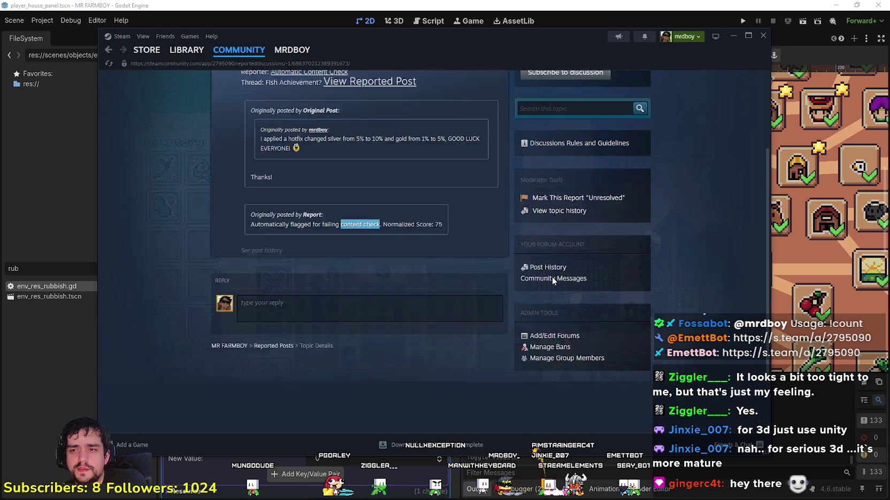
- Return to the MR FARMBOY hub and scroll Fish Achievement? down to the reply box
mouse_move(147, 50)
left_click(108, 50)
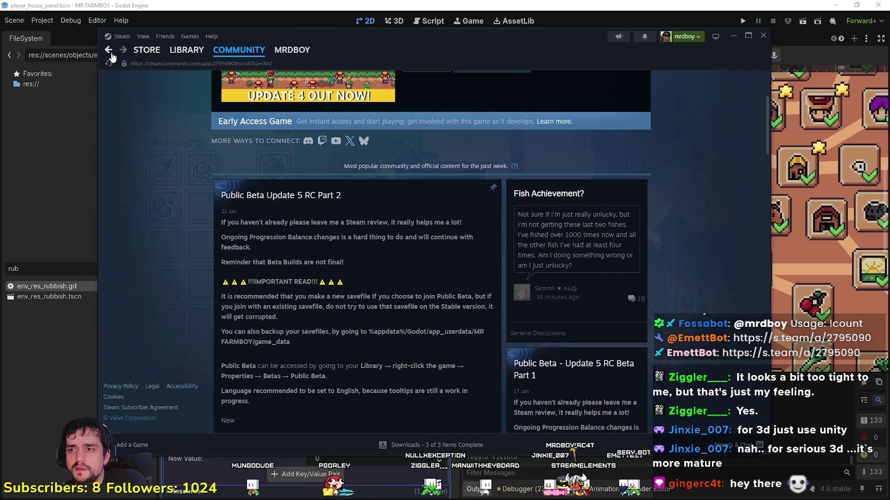
left_click(376, 386)
scroll(344, 334, "down", 10)
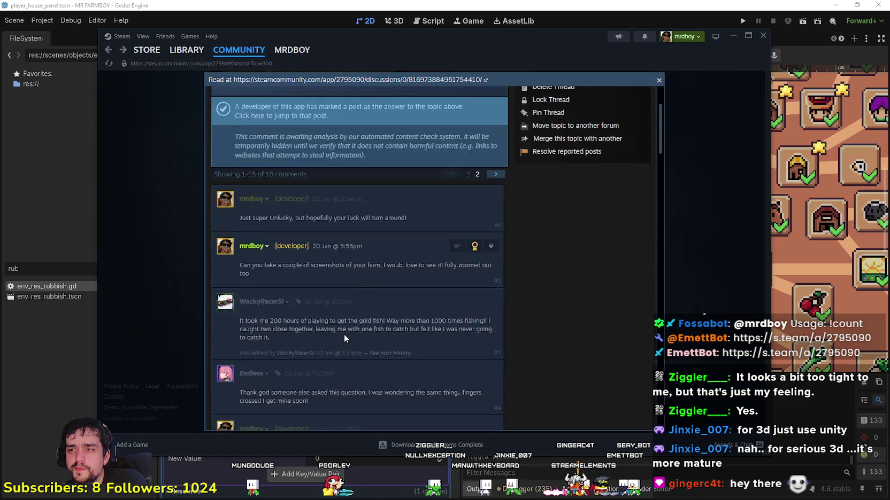
scroll(347, 331, "down", 10)
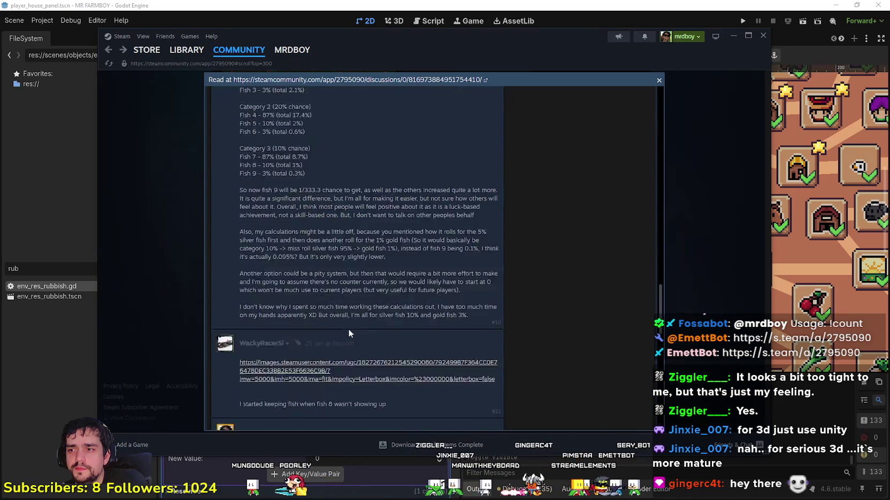
scroll(395, 332, "down", 10)
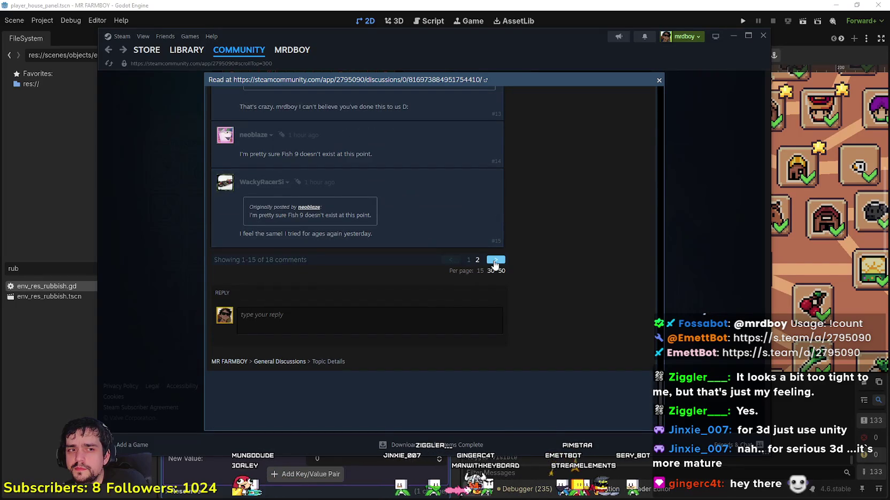
scroll(545, 301, "down", 2)
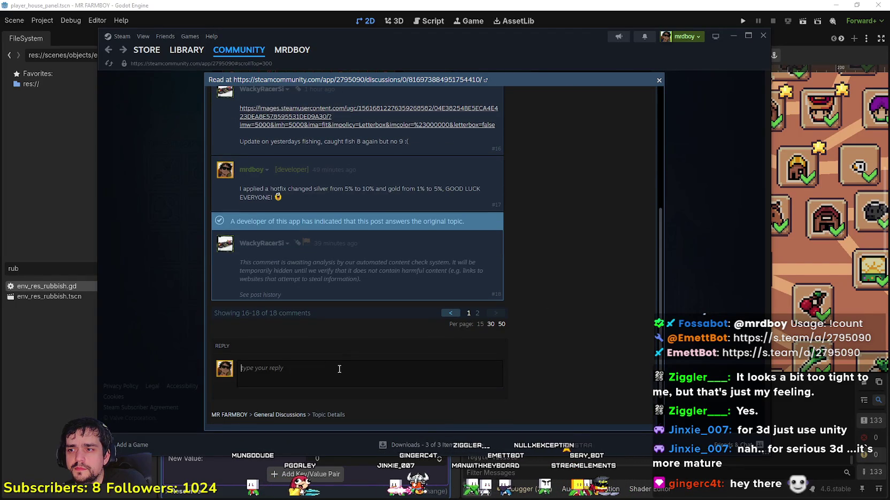
- Post the reply 'Why was the post flagged I am so confused lol' in the thread
left_click(369, 373)
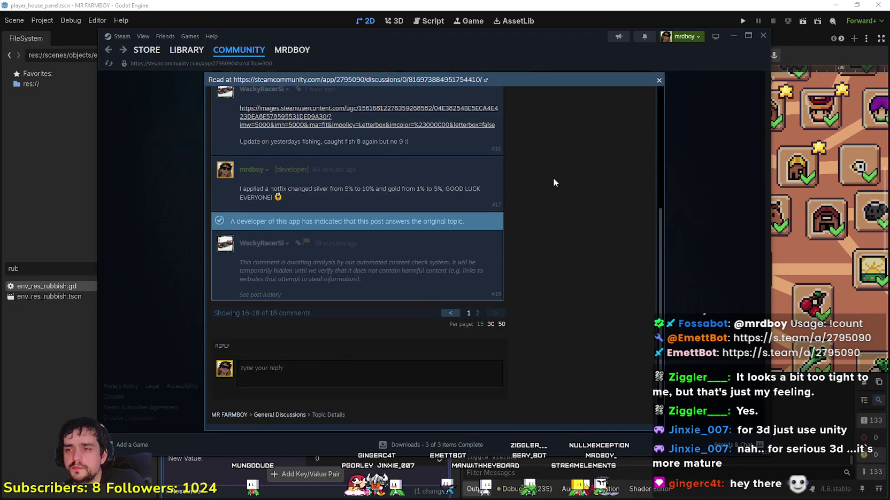
type("Why was y")
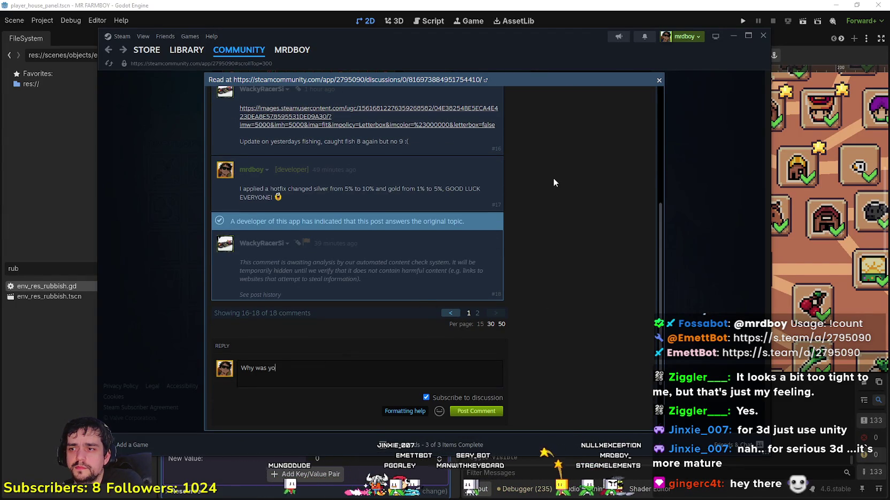
key("BackSpace")
type("the post flagged")
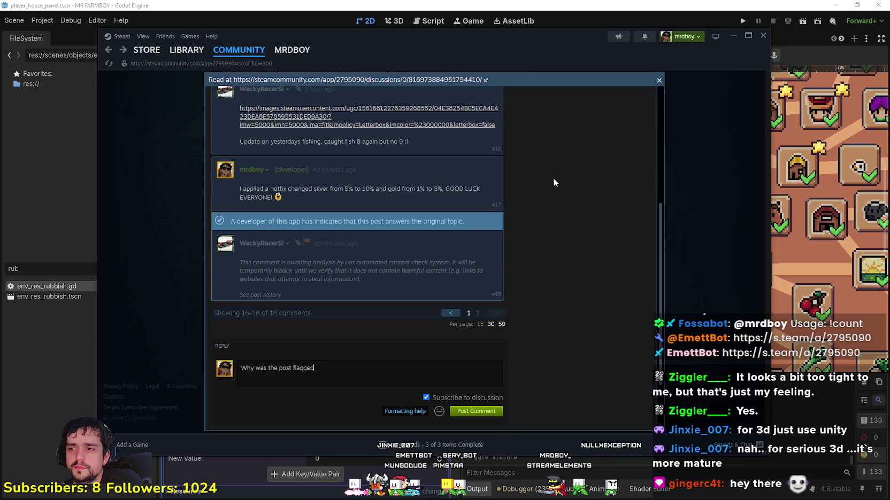
type(" I am so confused")
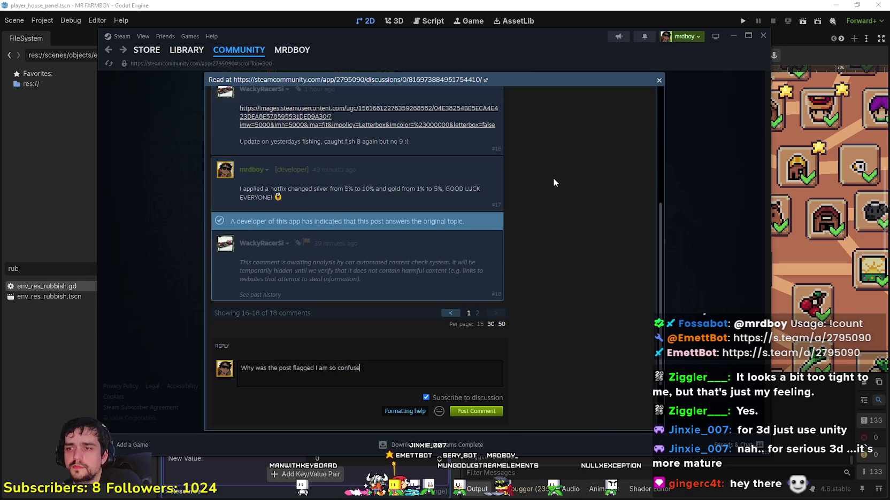
type(" lol")
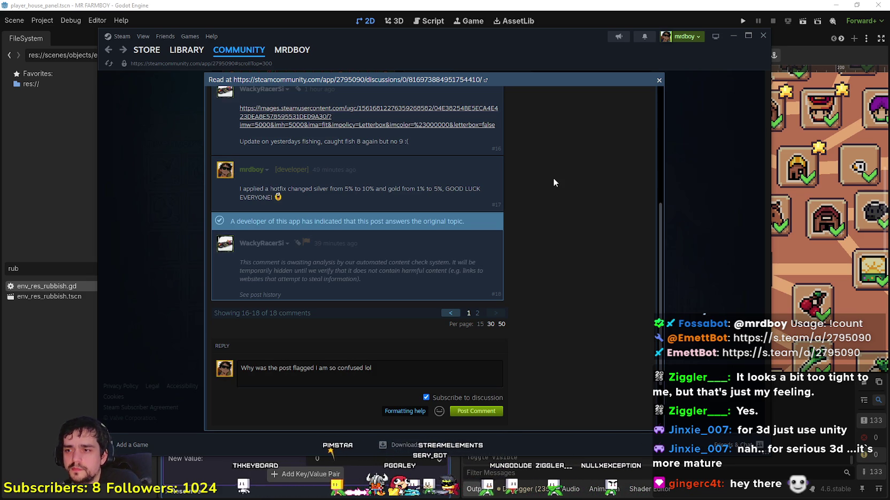
left_click(487, 412)
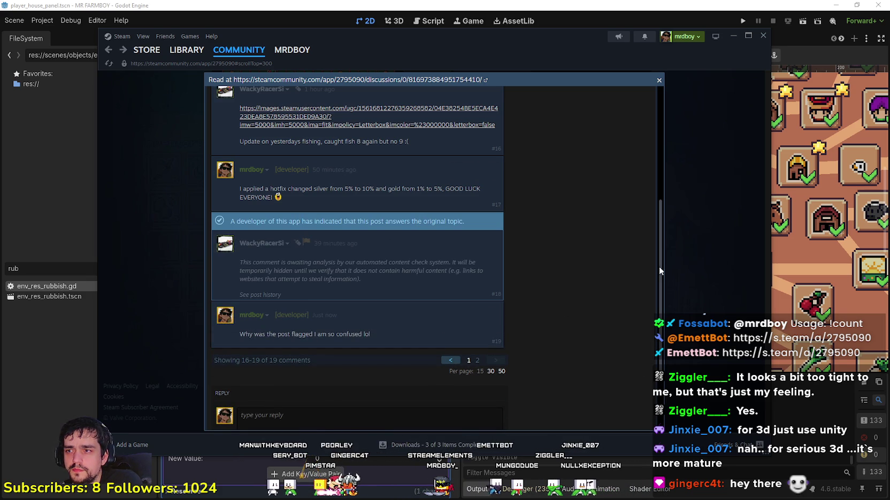
- Copy the thread's page URL and close the discussion overlay
right_click(588, 256)
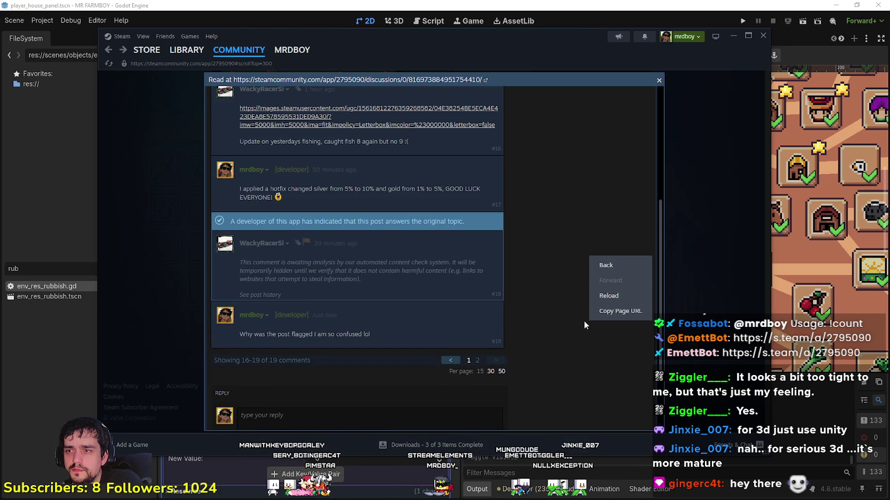
left_click(615, 311)
key("Escape")
scroll(559, 320, "down", 1)
left_click(540, 242)
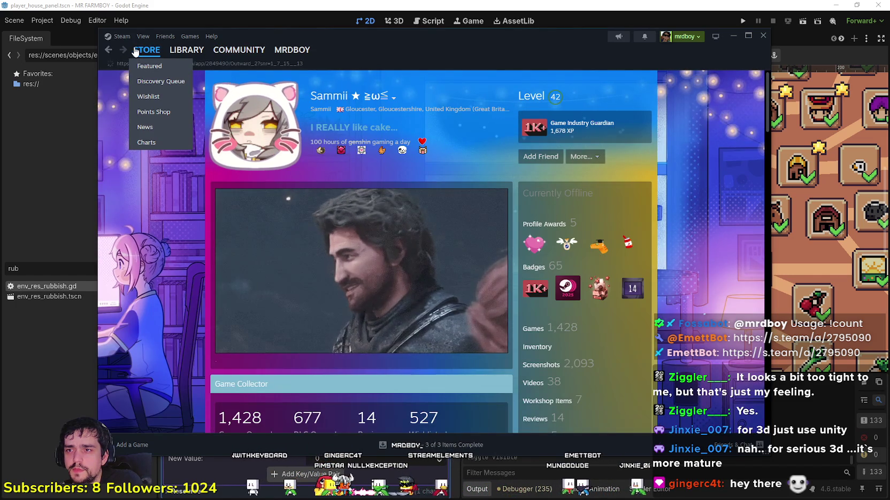
left_click(140, 52)
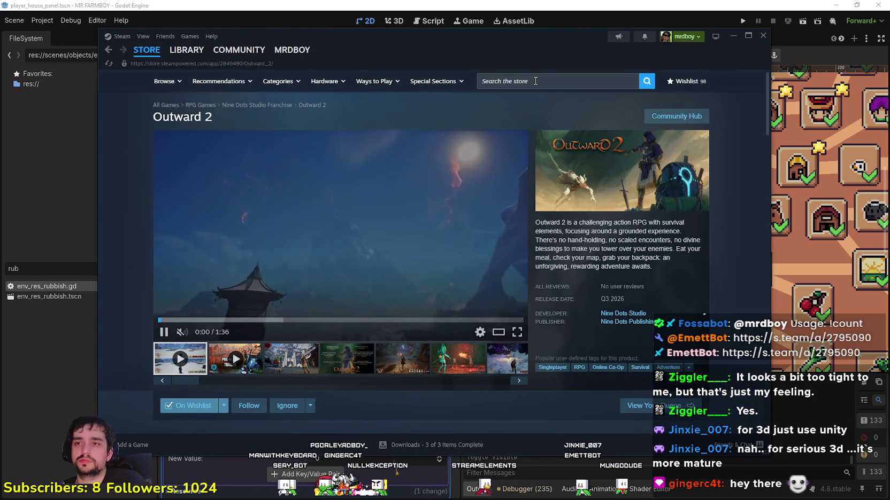
left_click(556, 87)
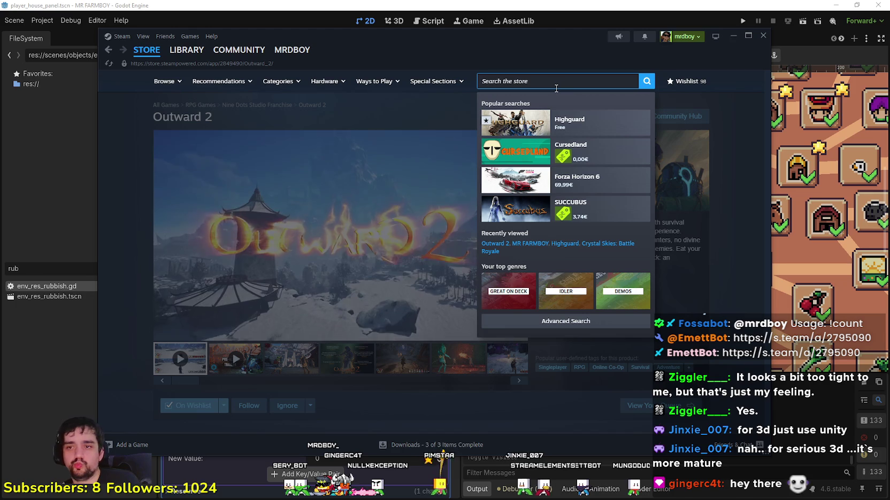
type("MR FARM")
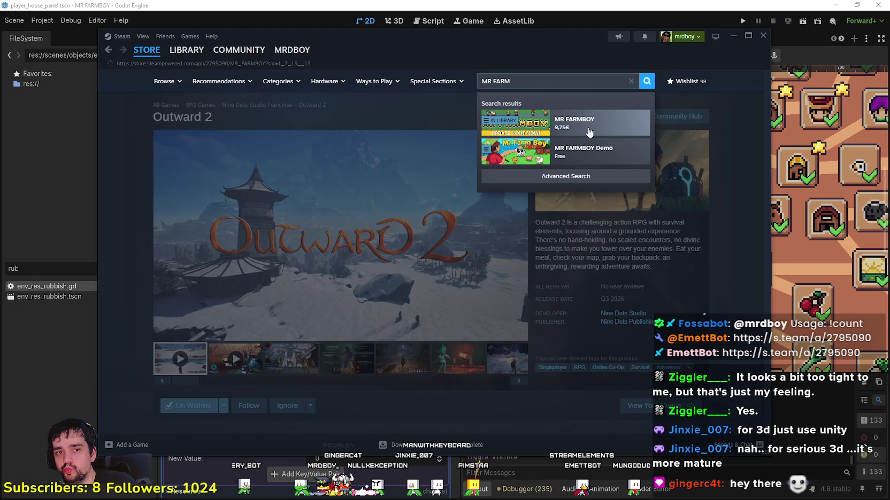
left_click(589, 132)
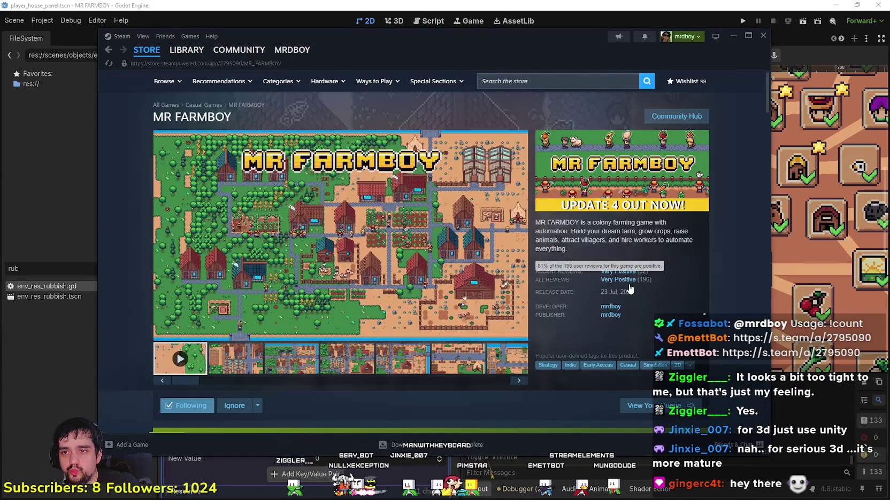
left_click(695, 114)
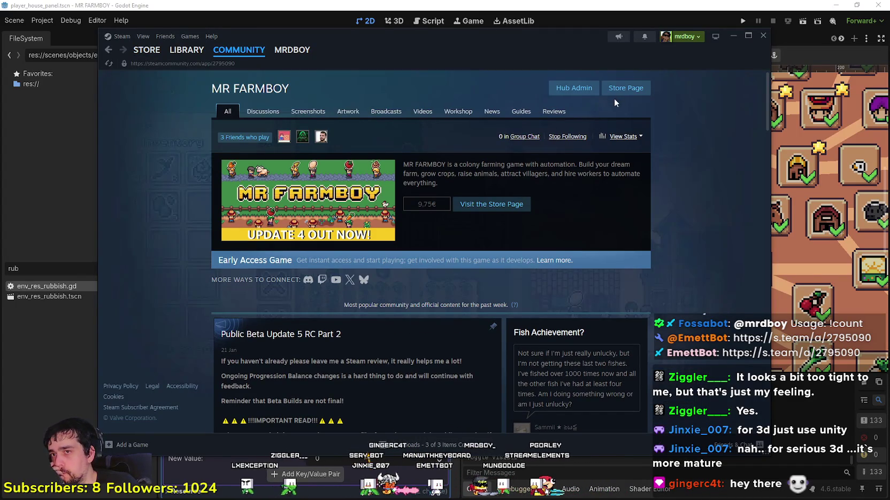
- Show MR FARMBOY's reviews sorted by Most Recent in All Languages
left_click(553, 111)
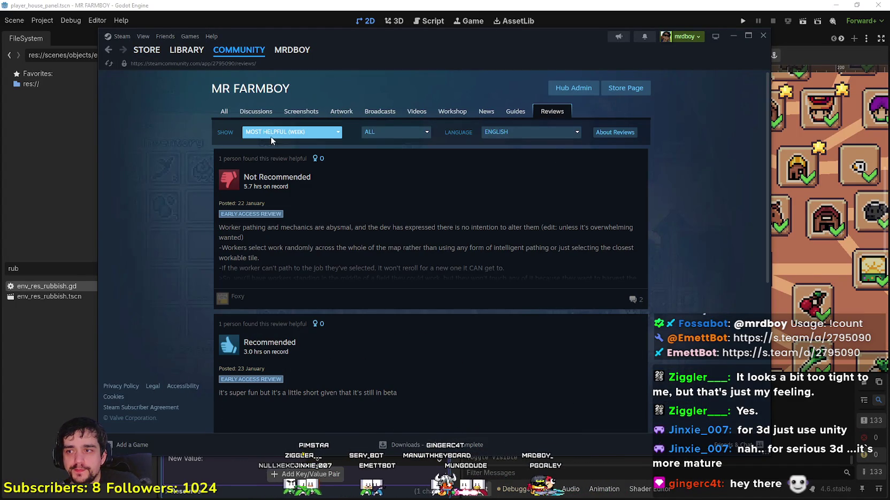
left_click(289, 133)
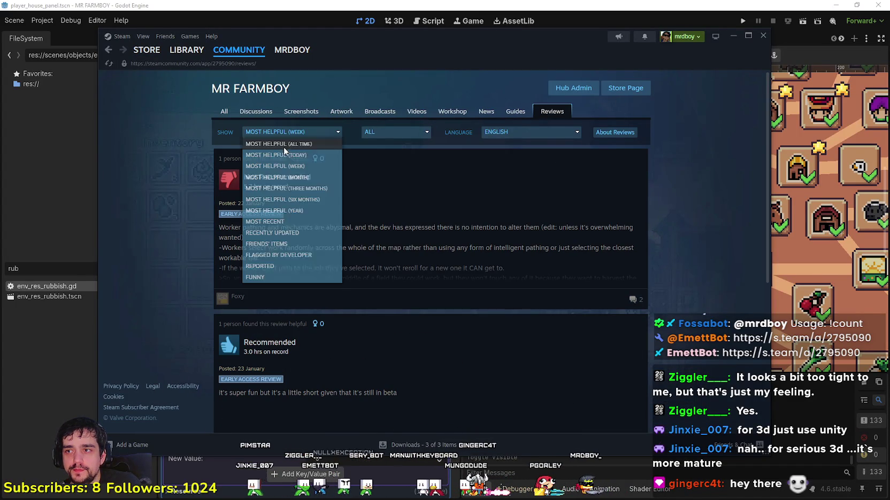
left_click(274, 223)
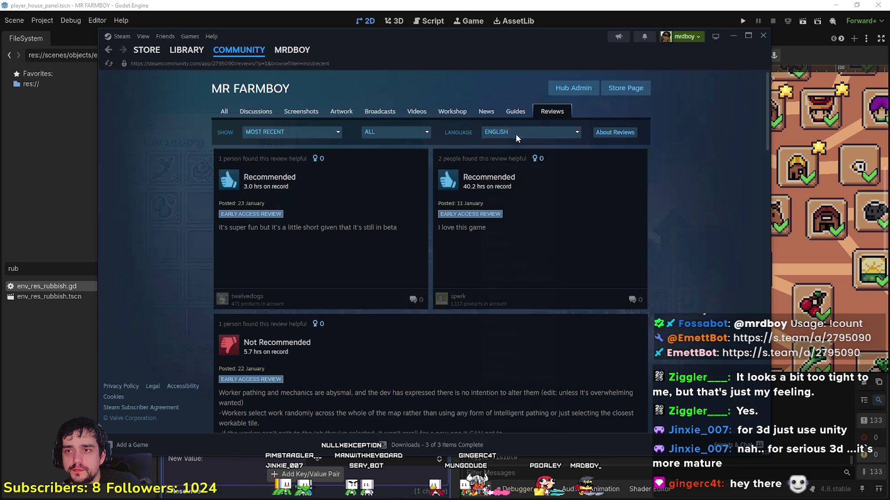
left_click(510, 132)
left_click(512, 145)
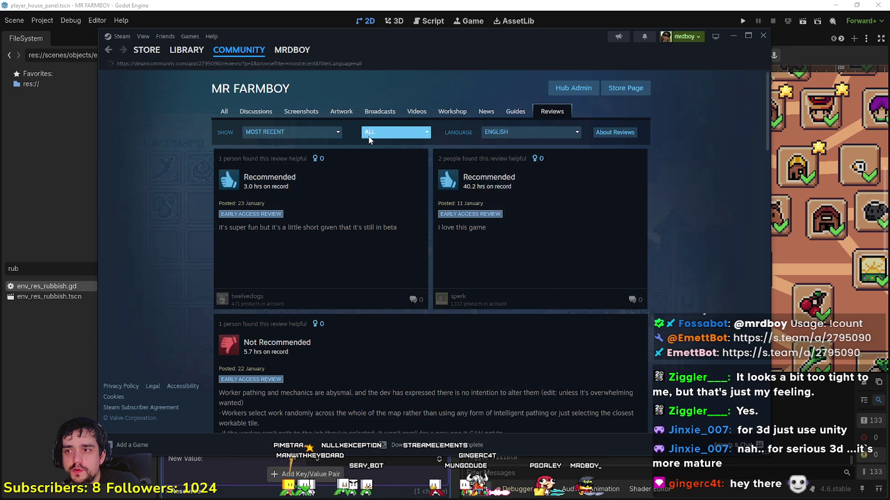
- Open MR FARMBOY in the library and bring the Godot editor to the front
scroll(704, 312, "down", 8)
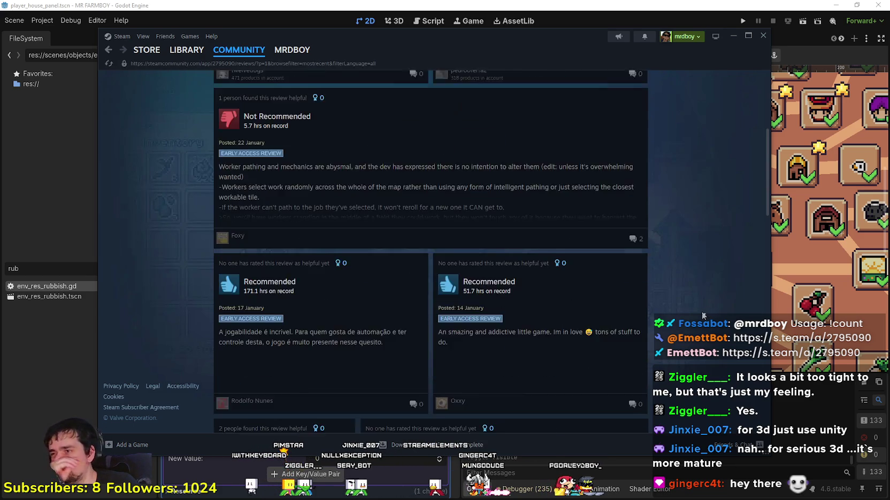
left_click(187, 50)
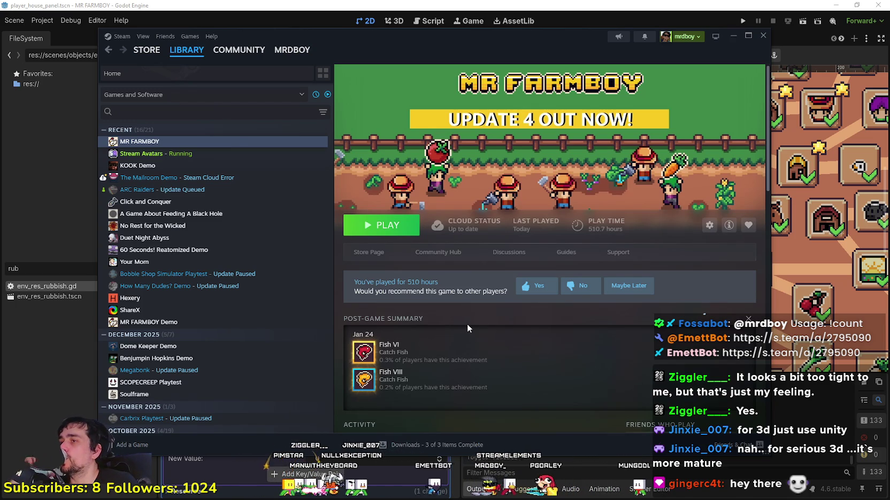
left_click(461, 4)
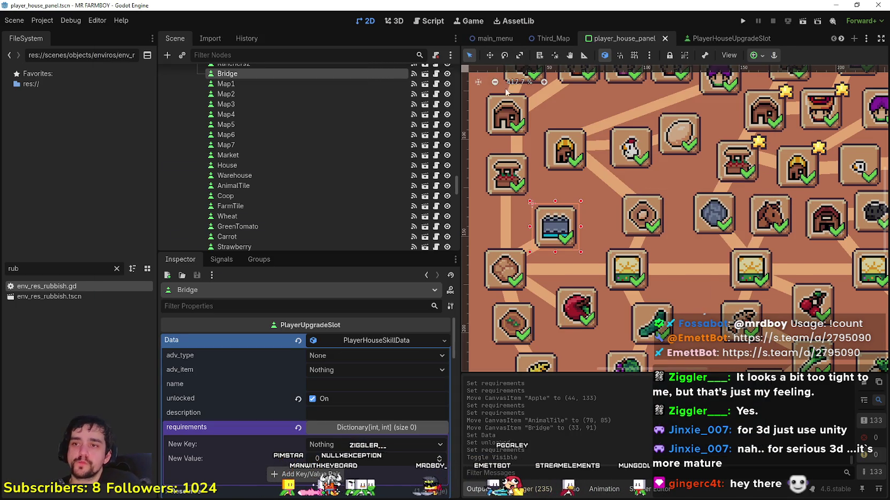
- Save the player_house_panel scene twice with Ctrl+S while zooming the canvas
scroll(556, 204, "down", 3)
key("ctrl+s")
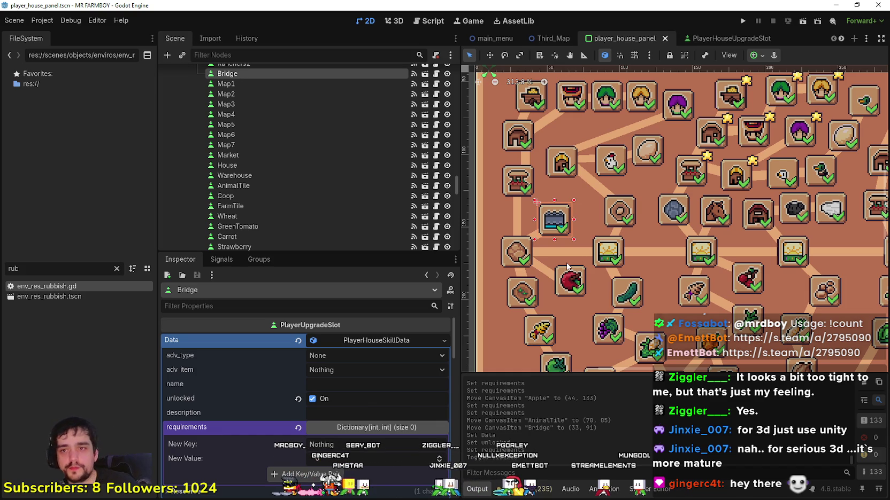
scroll(481, 355, "down", 8)
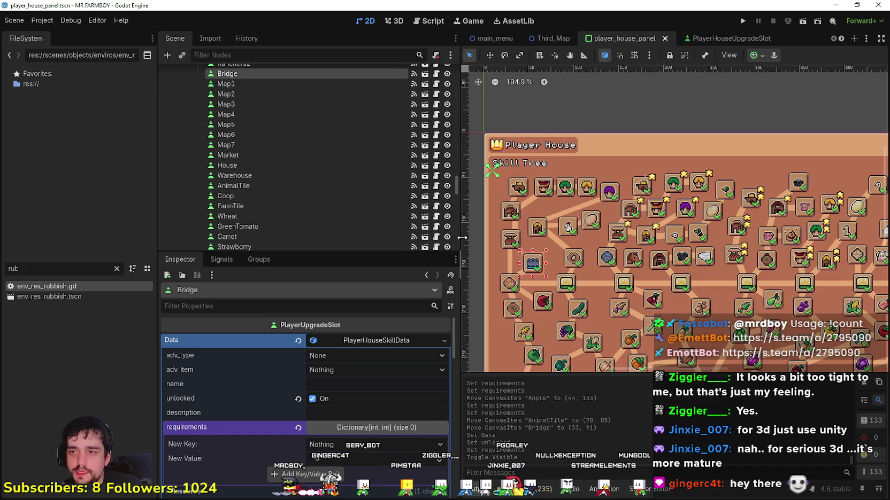
scroll(520, 271, "up", 2)
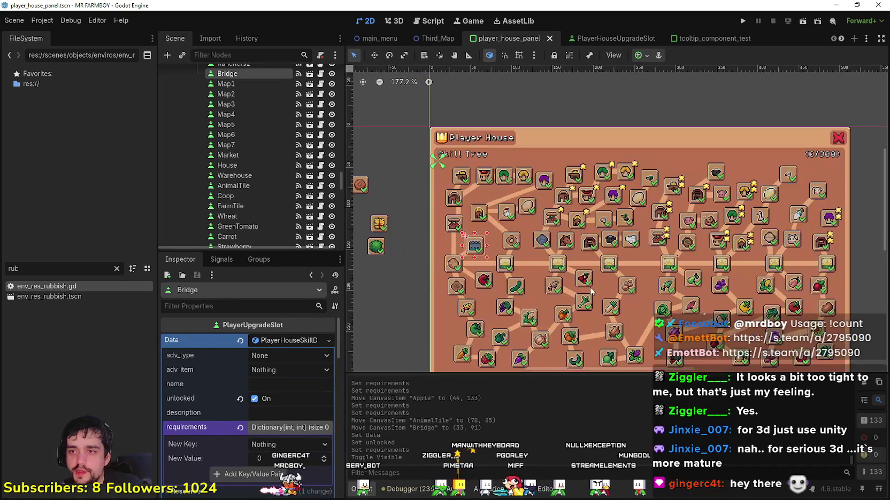
key("ctrl+s")
scroll(422, 260, "up", 3)
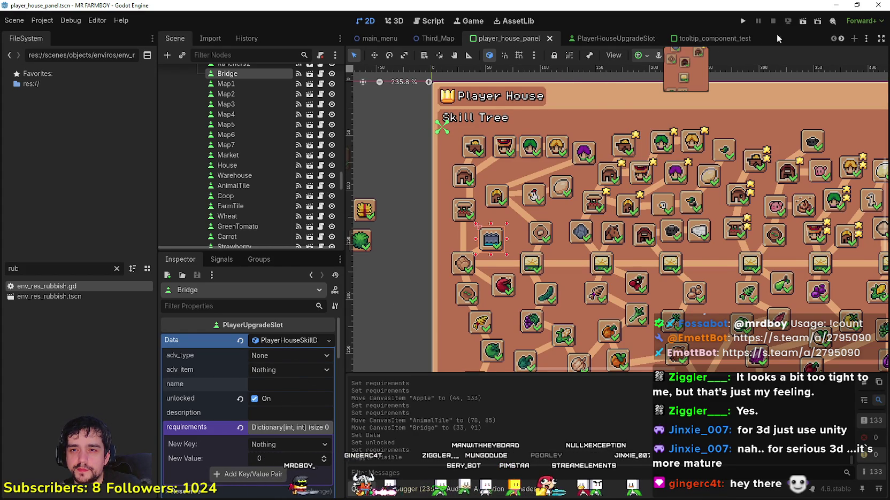
scroll(829, 38, "down", 3)
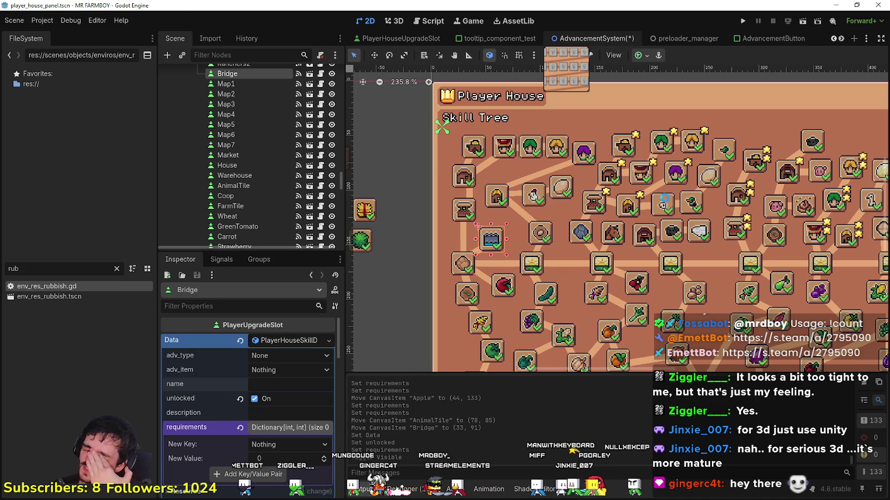
- Switch to the AdvancementSystem scene and save it
key("ctrl+Tab")
key("ctrl+s")
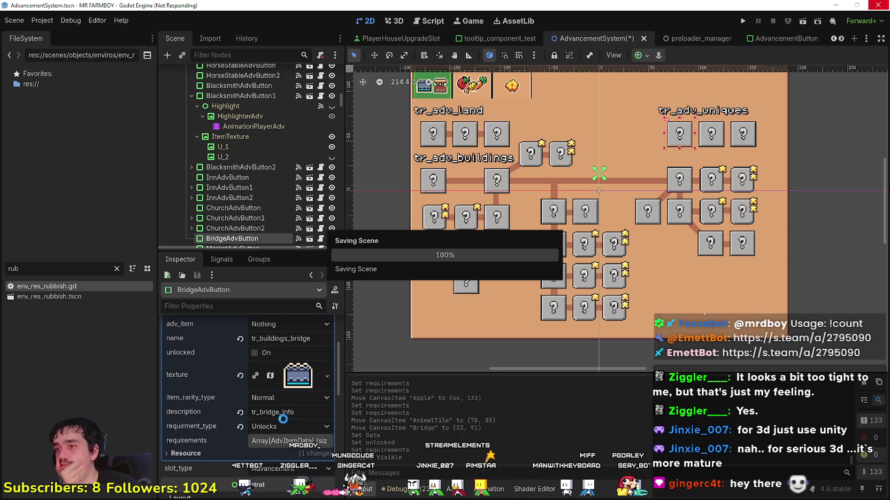
scroll(271, 403, "up", 3)
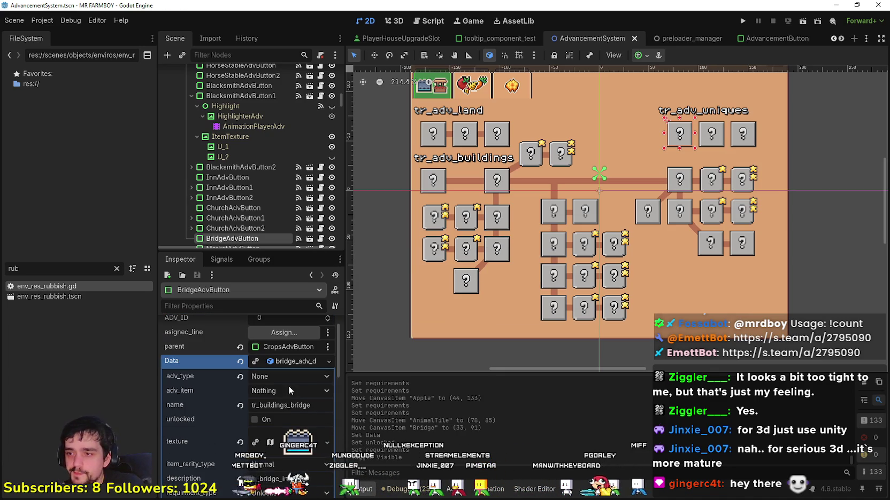
- Copy the bridge advancement's name tr_buildings_bridge from the Inspector
double_click(300, 404)
key("ctrl+c")
scroll(300, 401, "down", 2)
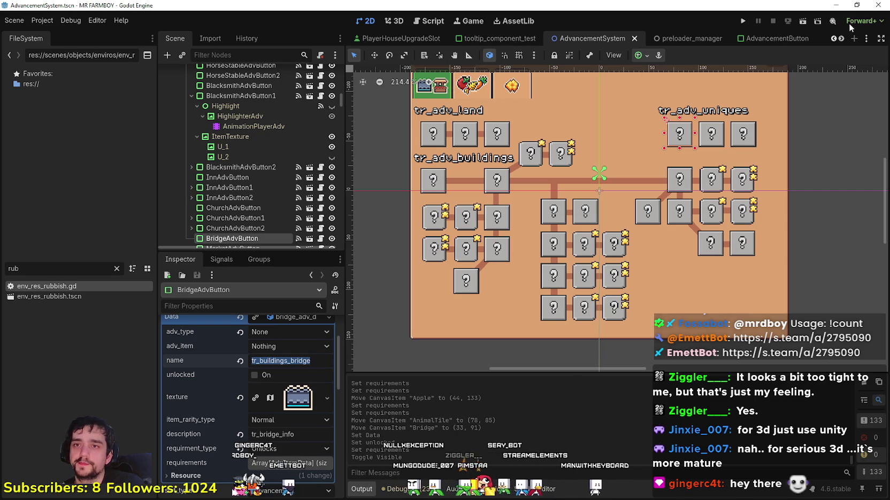
scroll(439, 38, "up", 3)
mouse_move(508, 37)
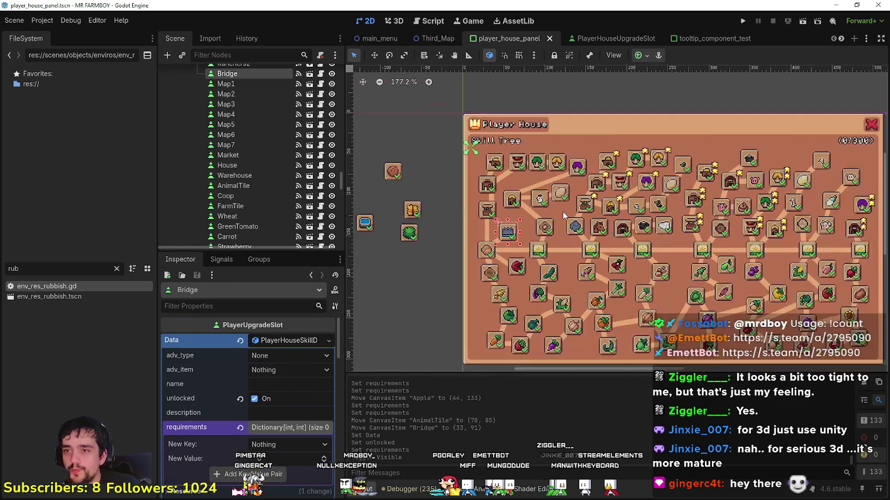
- Set the Bridge slot's name to tr_buildings_bridge and description to tr_bridge_info, then save
scroll(572, 288, "up", 2)
left_click(295, 387)
key("ctrl+v")
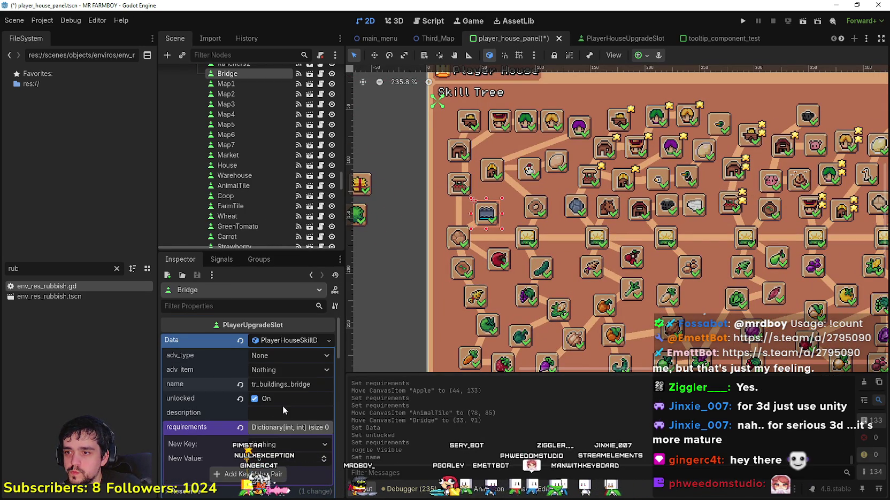
left_click(282, 409)
type("tr_bridge_info")
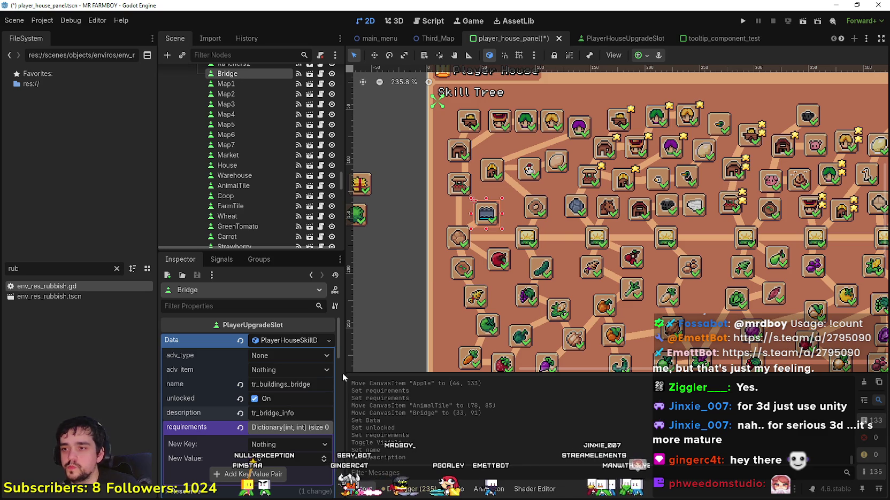
key("ctrl+s")
- Inspect the Apple, Market, Warehouse and Farmers slots in the skill tree
scroll(504, 289, "up", 1)
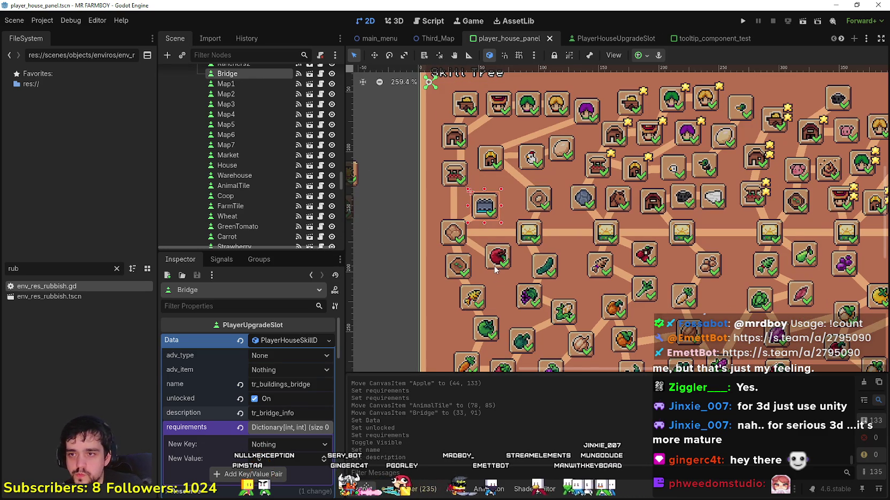
left_click(495, 270)
scroll(495, 268, "down", 1)
scroll(484, 230, "down", 1)
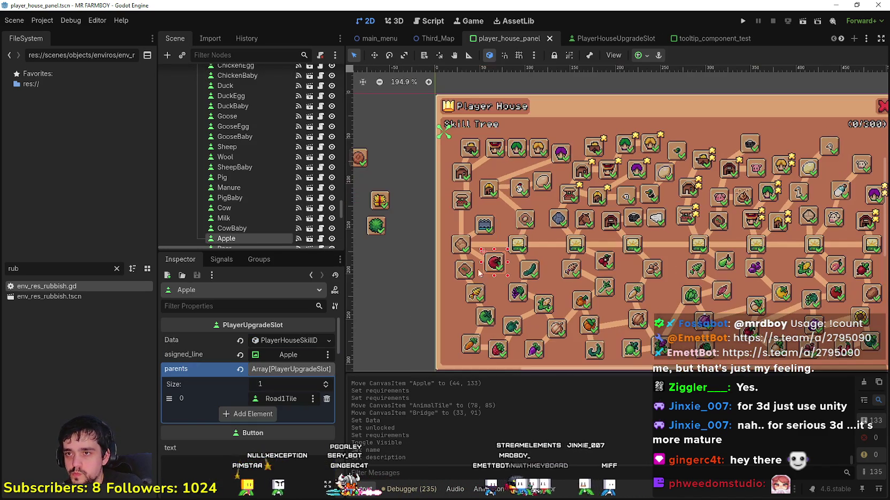
scroll(472, 196, "up", 1)
left_click(460, 168)
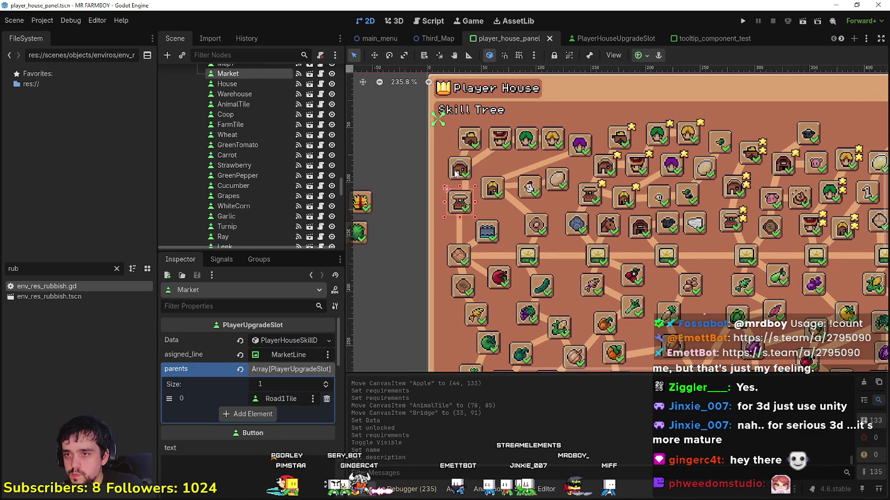
left_click(471, 140)
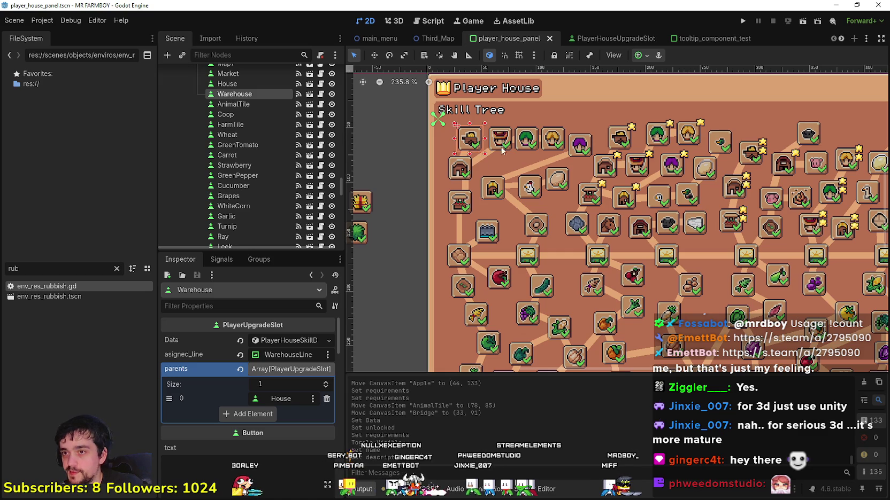
scroll(478, 168, "up", 3)
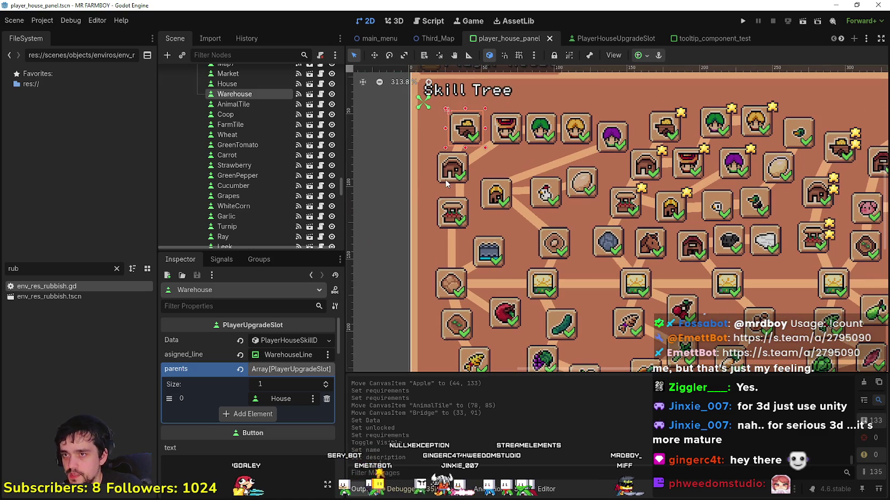
left_click(506, 133)
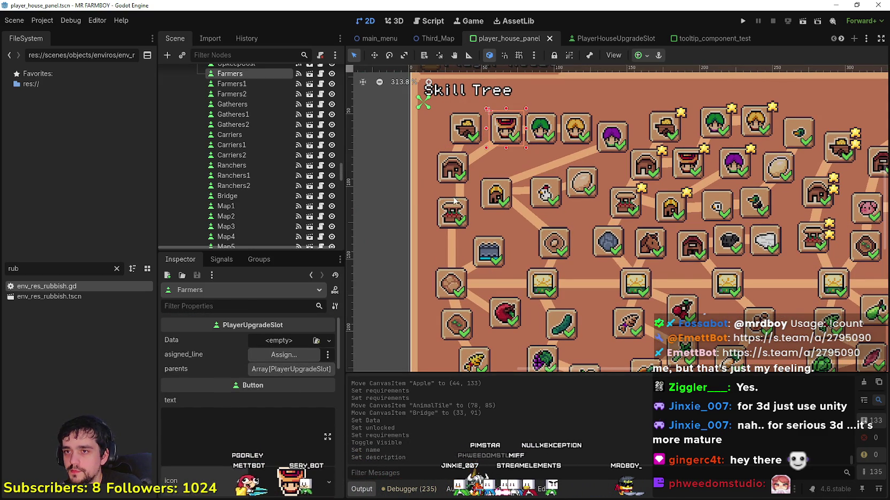
- Assign FarmersLine as the Farmers slot's asigned_line, filtering the node picker by 'farme'
left_click(472, 153)
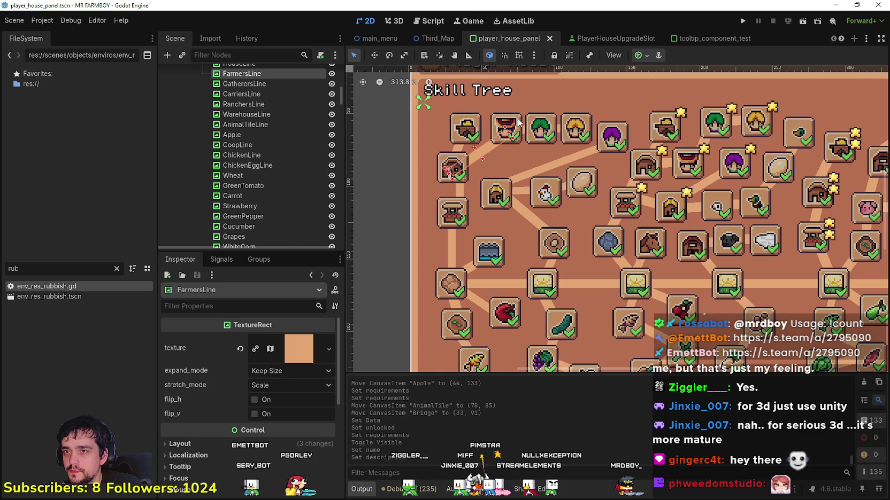
left_click(510, 136)
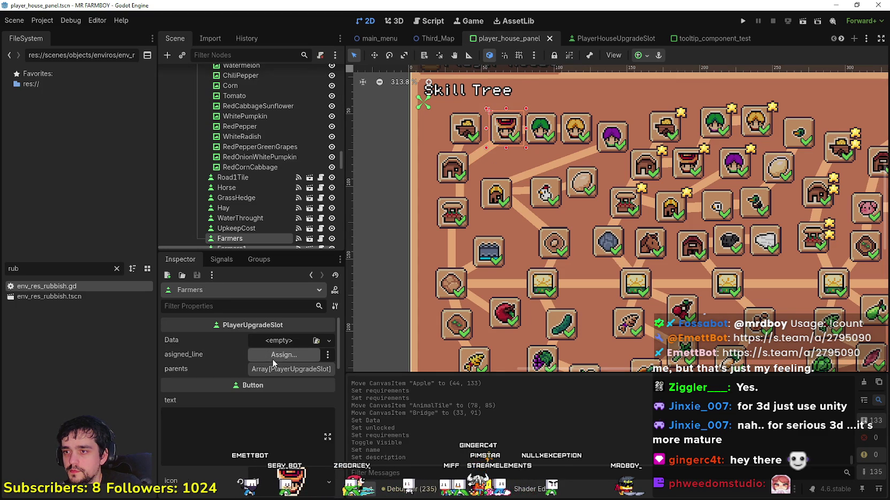
left_click(279, 355)
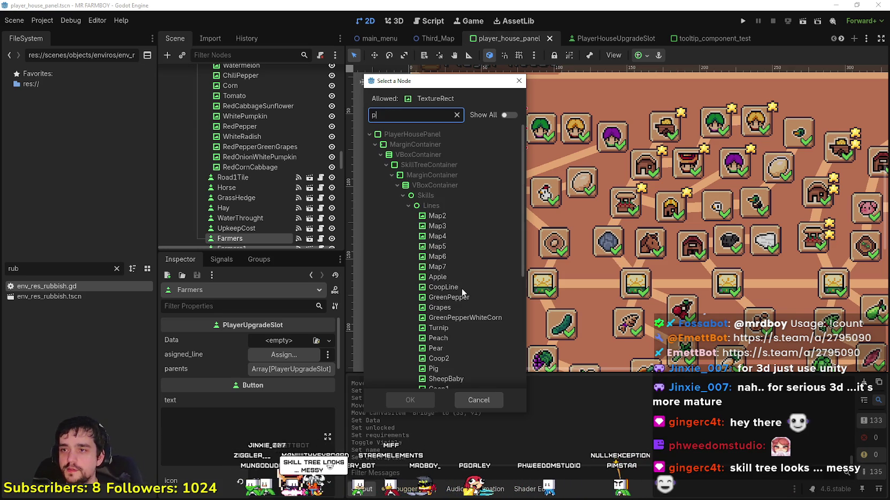
mouse_move(409, 80)
left_mouse_down()
mouse_move(493, 184)
mouse_move(641, 169)
mouse_move(633, 159)
left_mouse_up()
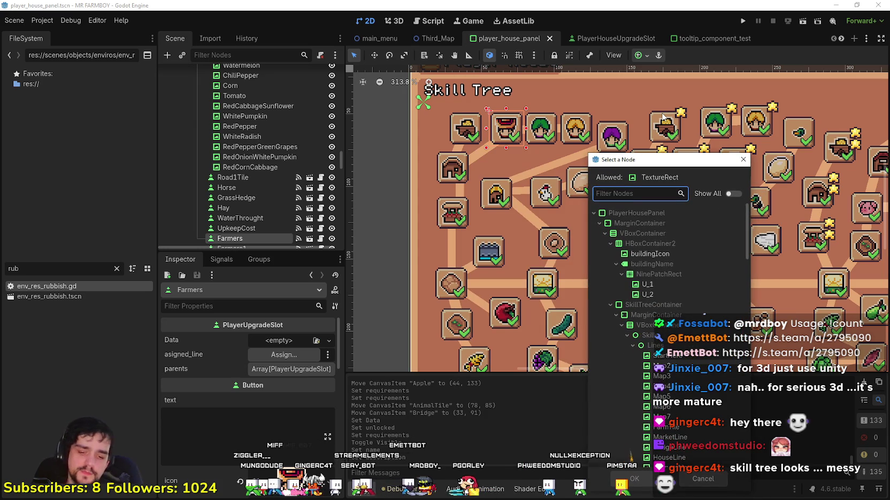
type("farmer")
left_click(671, 295)
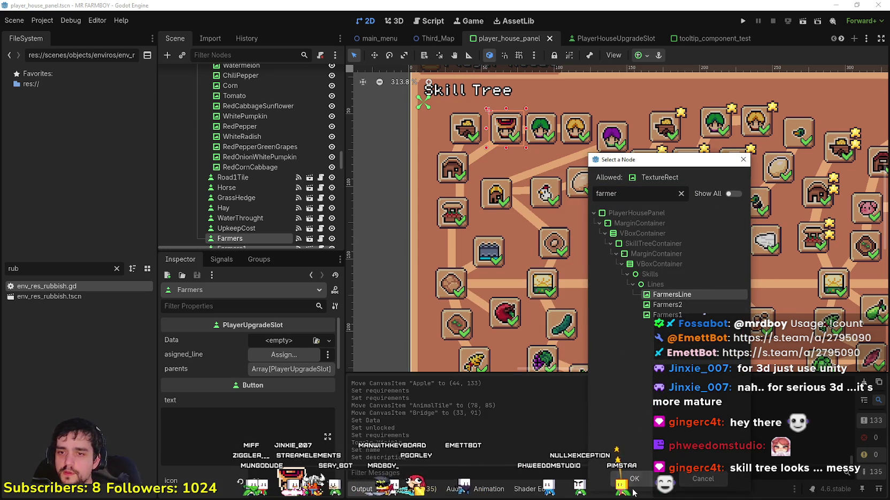
left_click(634, 479)
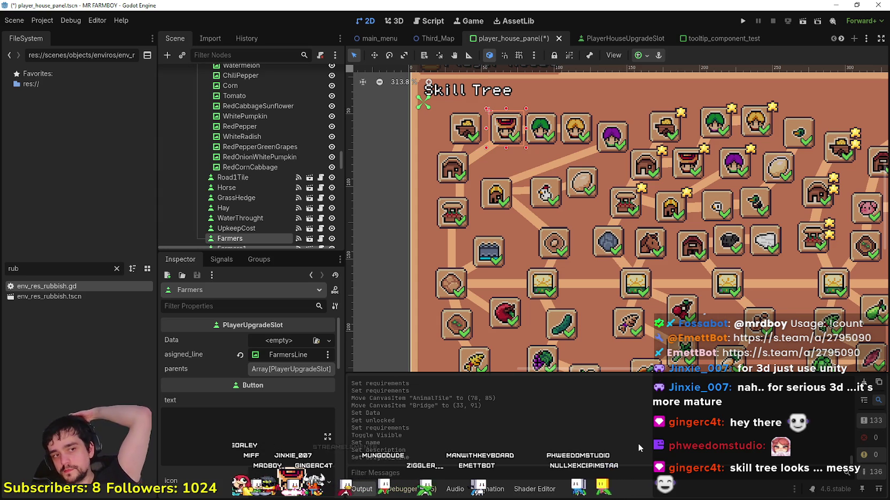
- Add Horse as element 0 of the Farmers slot's parents list
left_click(314, 369)
left_click(265, 401)
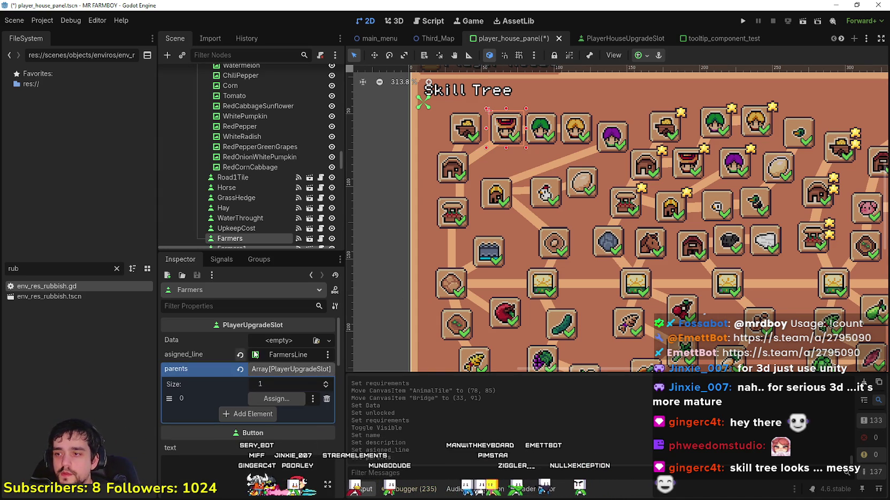
scroll(255, 164, "down", 1)
left_click_drag(255, 164, 279, 402)
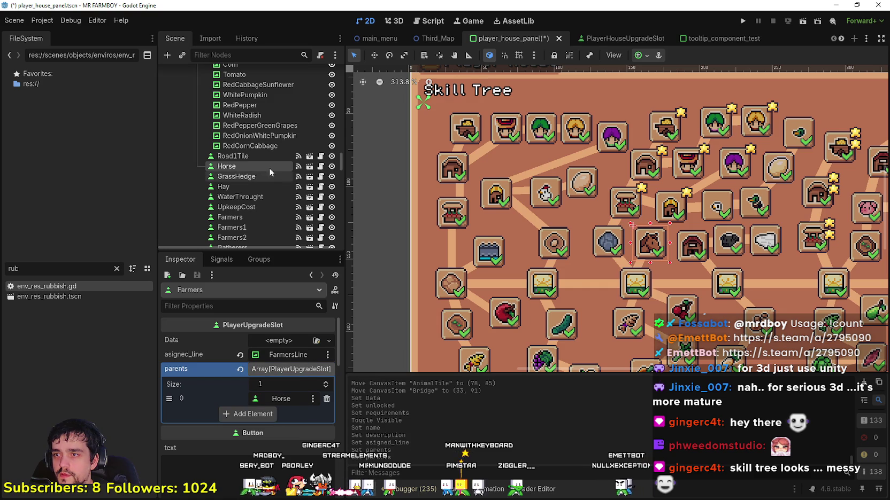
scroll(536, 190, "down", 3)
scroll(536, 189, "up", 3)
scroll(503, 230, "down", 3)
scroll(503, 230, "up", 3)
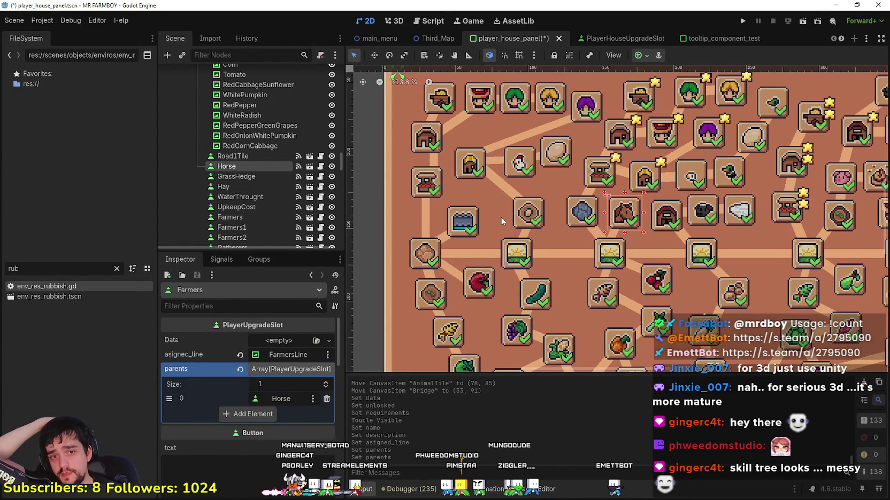
scroll(500, 190, "down", 1)
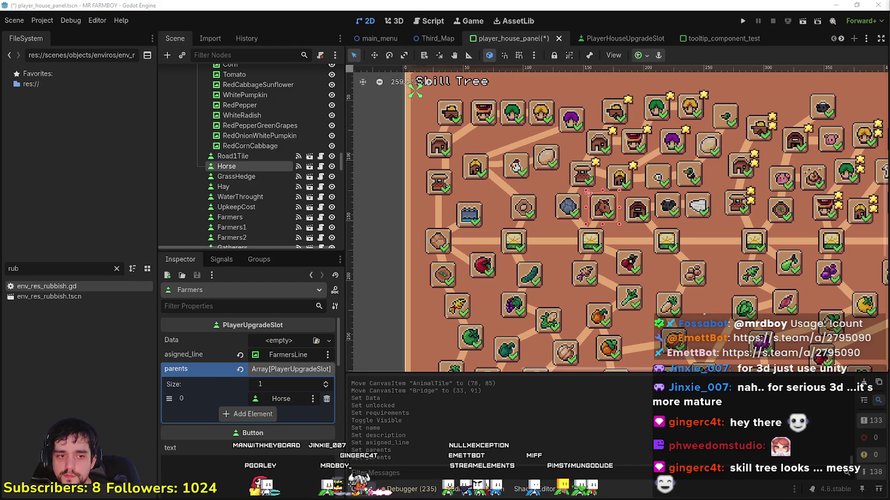
- Pan the canvas up to the Player House header and review the skill tree
left_click_drag(408, 181, 434, 224)
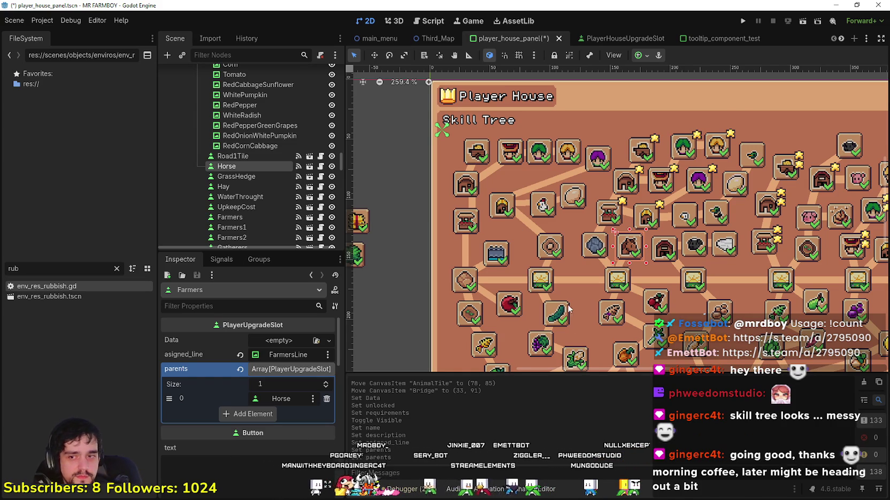
scroll(546, 258, "up", 2)
scroll(531, 247, "down", 1)
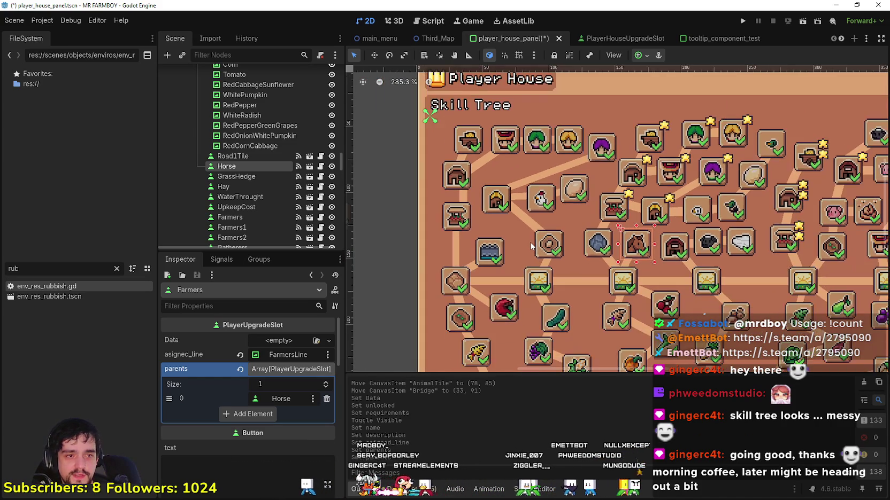
scroll(532, 246, "down", 1)
scroll(531, 247, "up", 2)
scroll(531, 248, "down", 2)
scroll(531, 248, "down", 4)
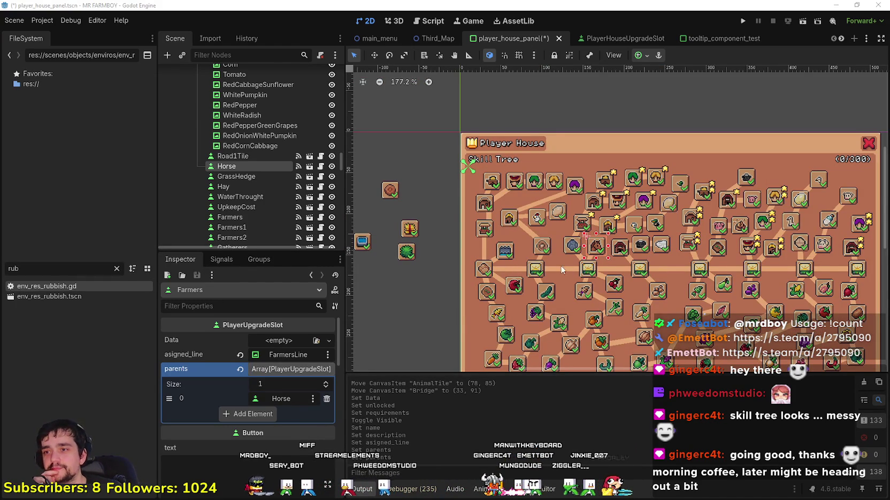
scroll(568, 272, "down", 1)
scroll(526, 253, "up", 4)
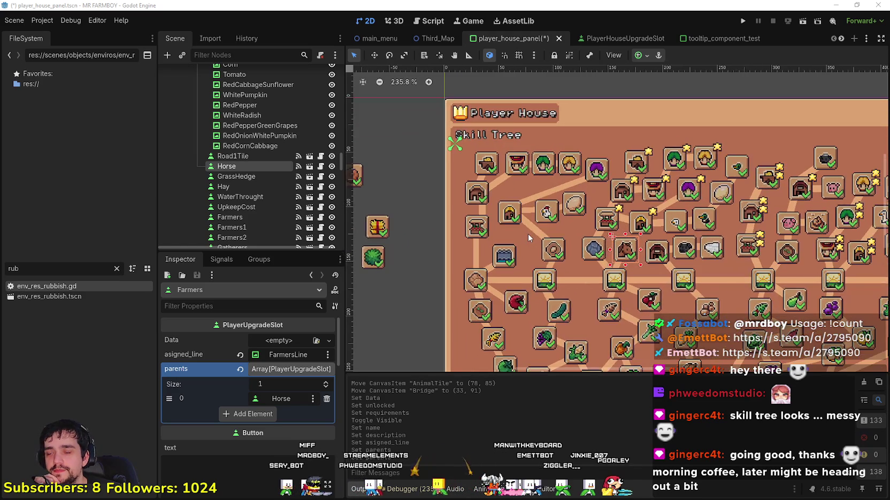
scroll(528, 233, "down", 3)
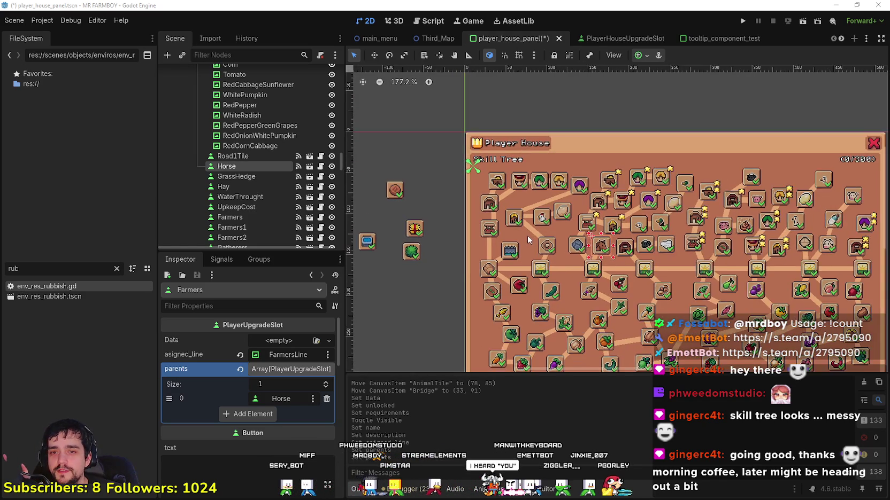
scroll(528, 240, "up", 2)
scroll(550, 253, "down", 3)
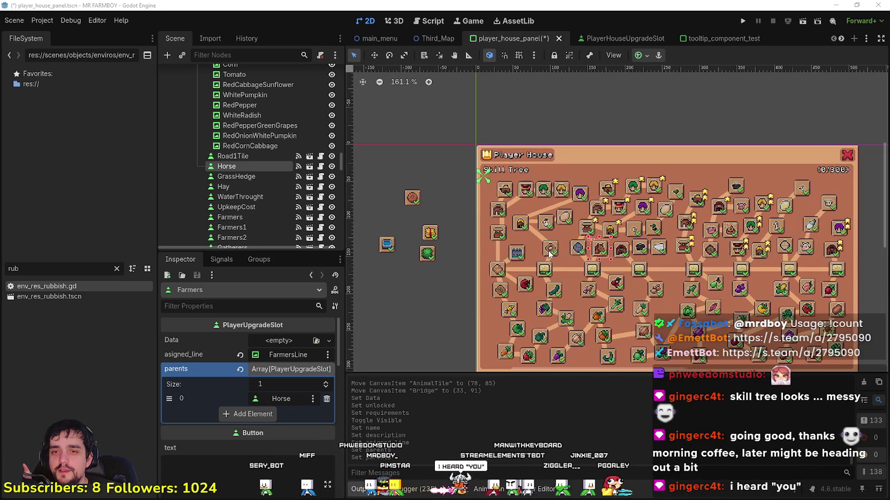
scroll(464, 208, "up", 1)
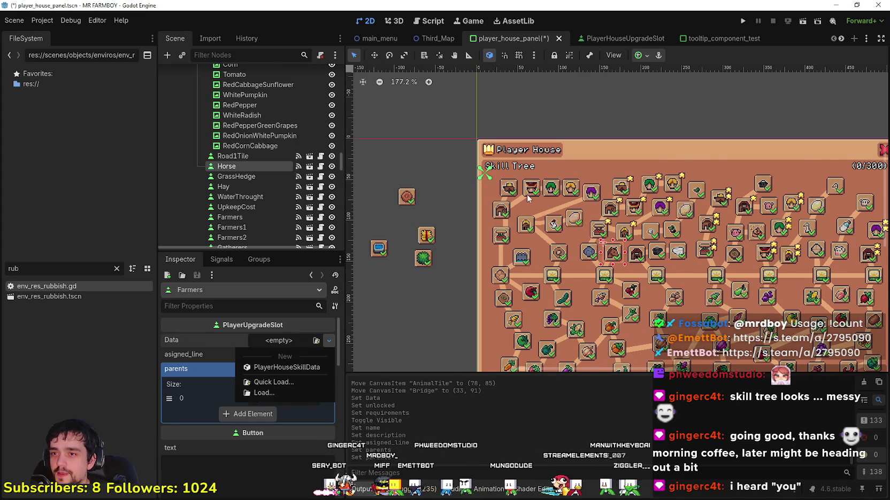
- Assign a new PlayerHouseSkillData resource to the Farmers slot's Data field
scroll(527, 168, "up", 5)
left_click(527, 167)
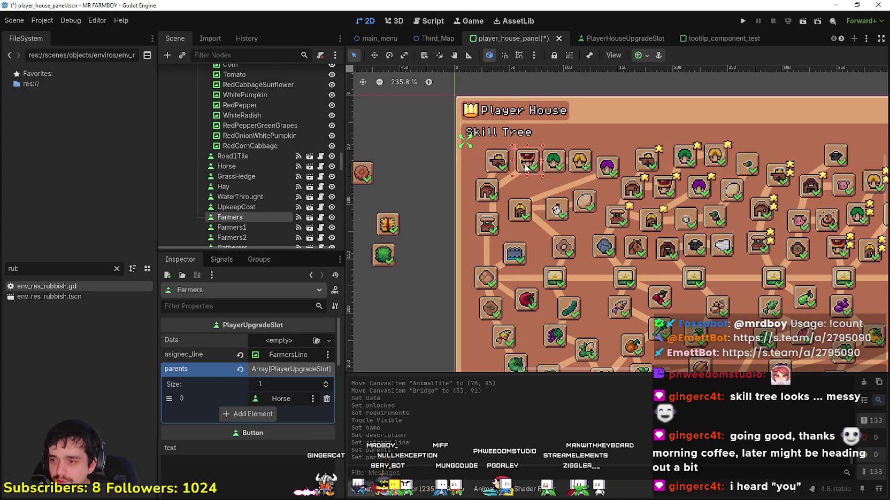
scroll(527, 167, "up", 1)
left_click(270, 341)
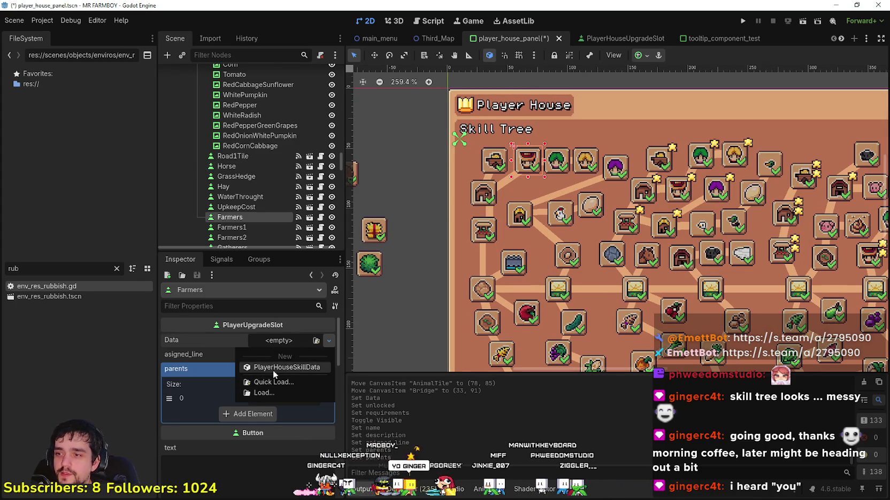
left_click(272, 368)
- Leave the new resource's advancement type set to None
left_click(269, 357)
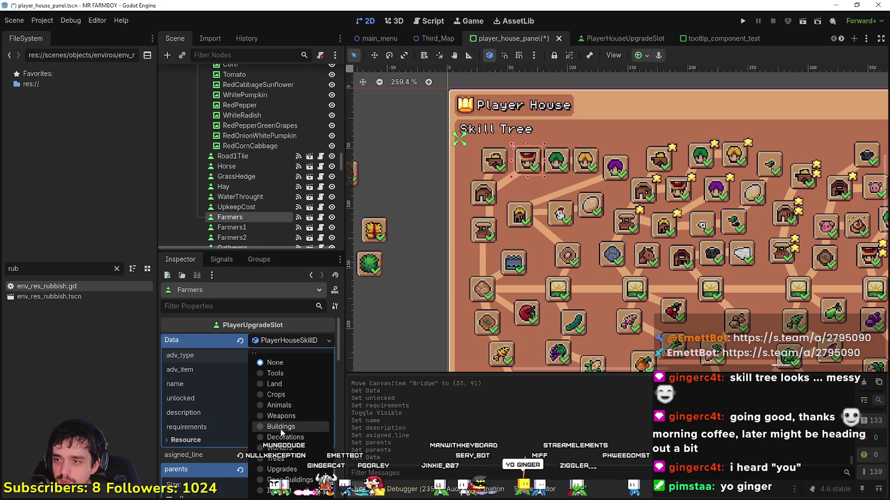
left_click(275, 362)
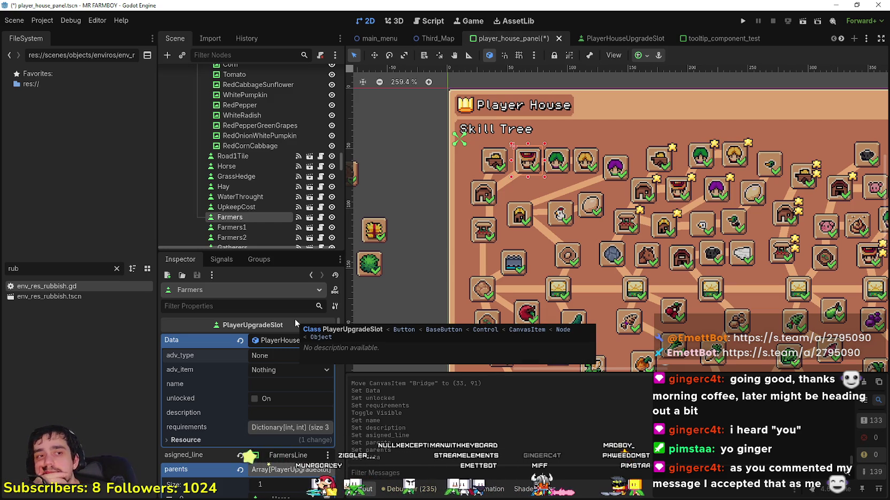
left_click(841, 39)
left_click(841, 39)
left_click(841, 38)
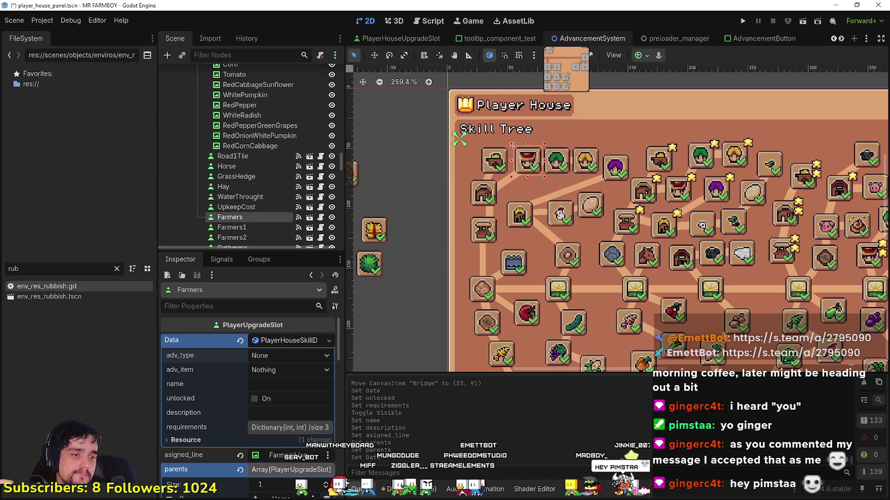
- Switch to the AdvancementSystem scene and inspect BridgeAdvButton in the Scene tree and canvas
left_click(588, 38)
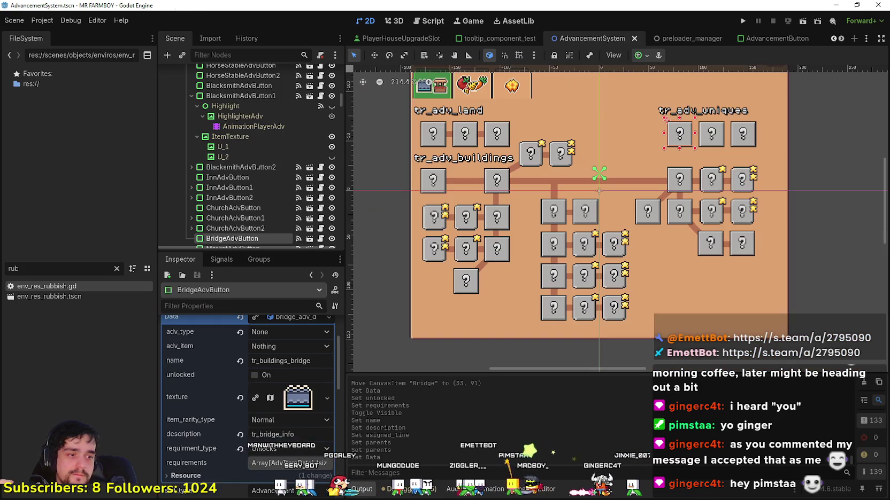
scroll(267, 185, "down", 10)
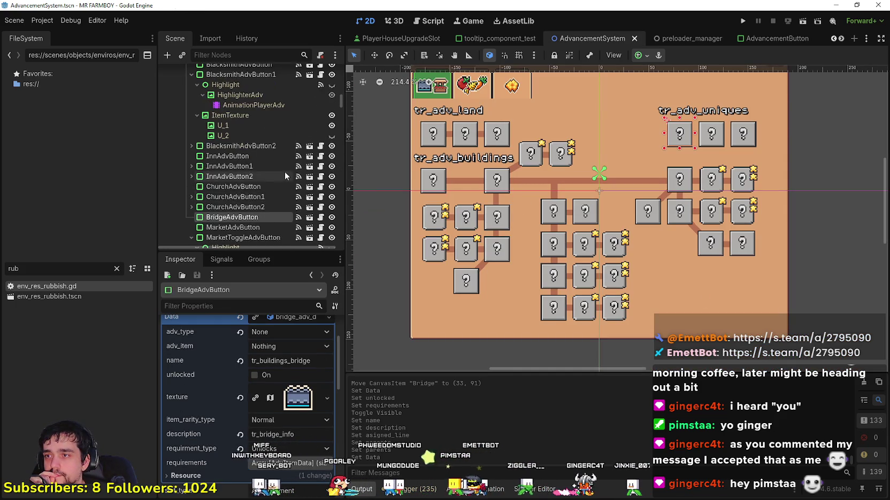
left_click_drag(340, 110, 336, 196)
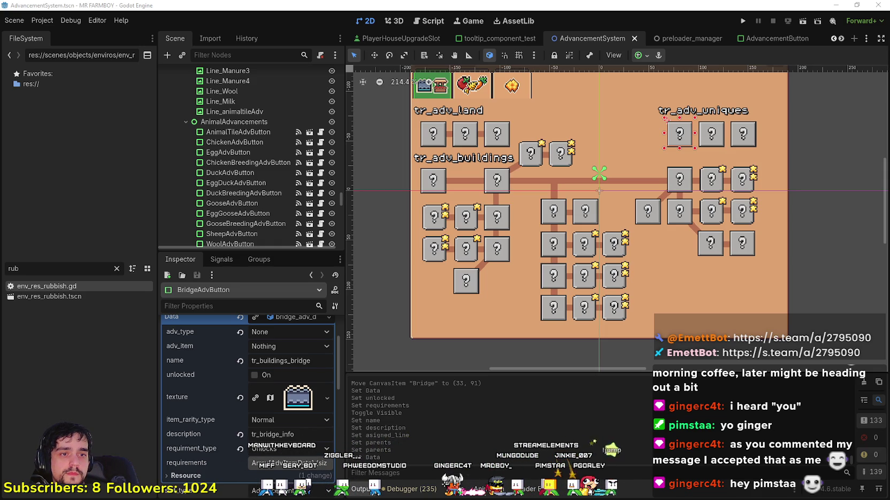
scroll(475, 254, "down", 1)
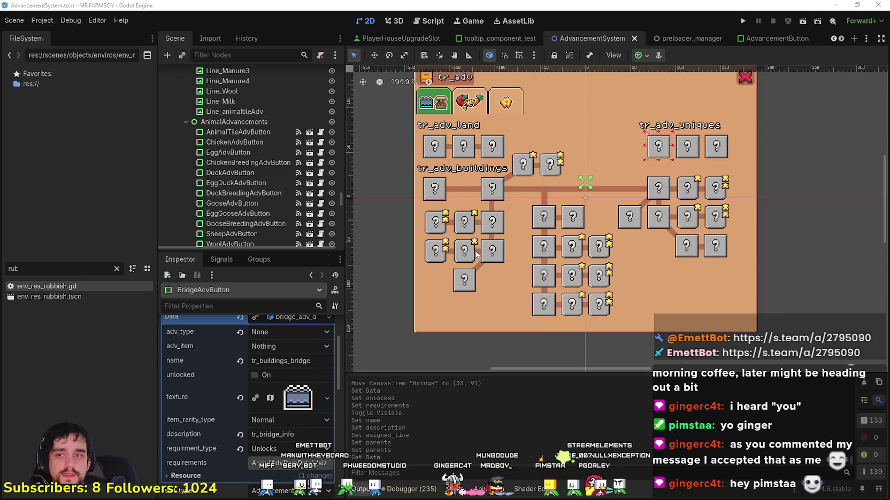
scroll(475, 254, "up", 3)
scroll(237, 386, "up", 2)
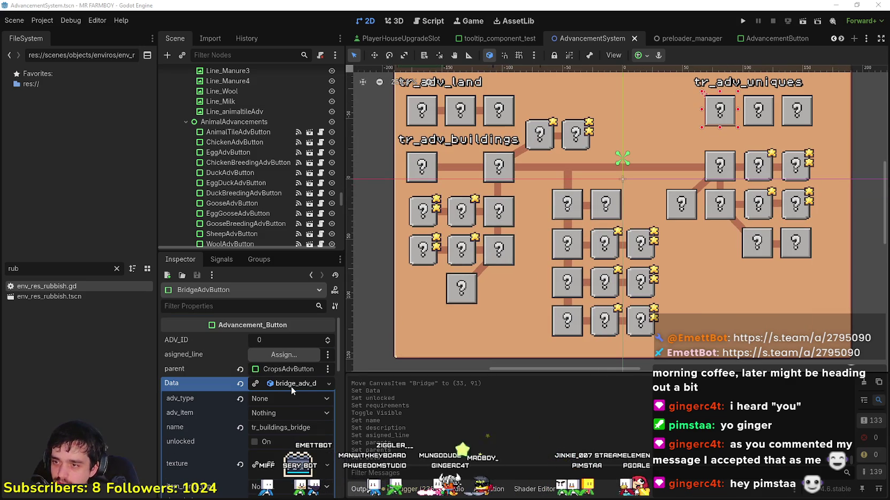
scroll(484, 240, "down", 2)
scroll(300, 422, "down", 2)
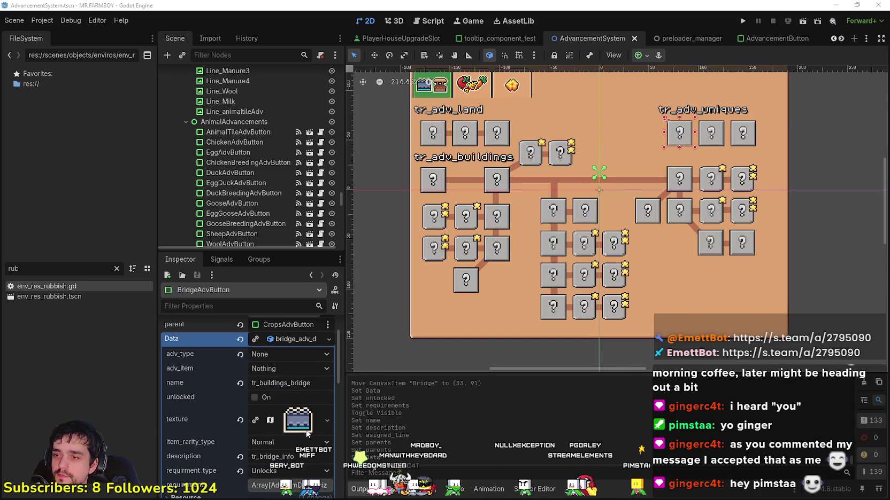
scroll(564, 155, "down", 1)
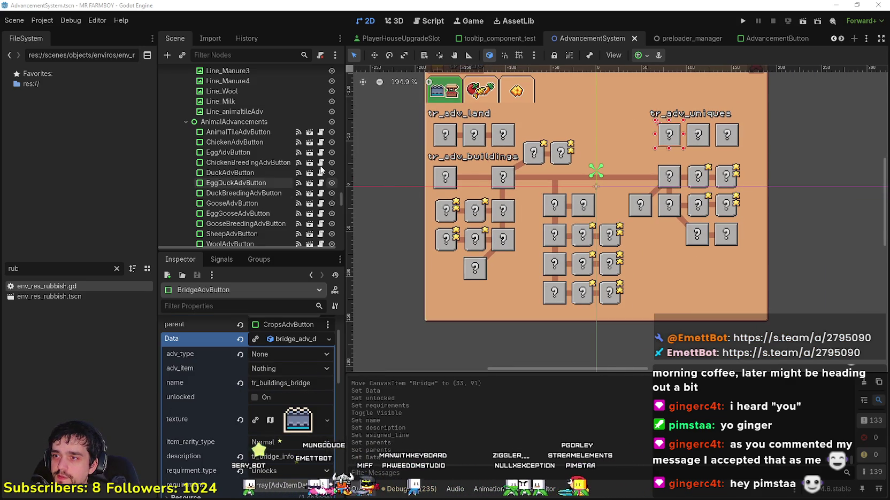
scroll(327, 182, "down", 5)
scroll(314, 165, "down", 10)
scroll(312, 171, "down", 10)
mouse_move(342, 227)
left_mouse_down()
mouse_move(342, 238)
mouse_move(342, 184)
left_mouse_up()
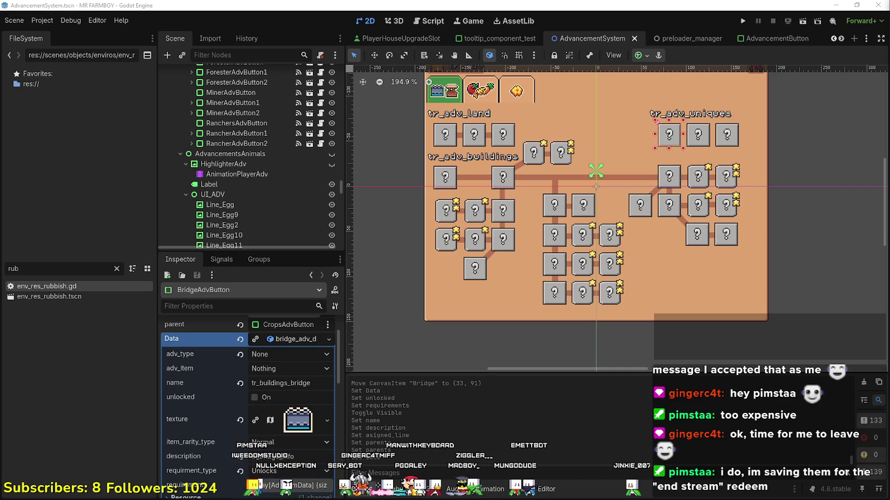
key("alt+Tab")
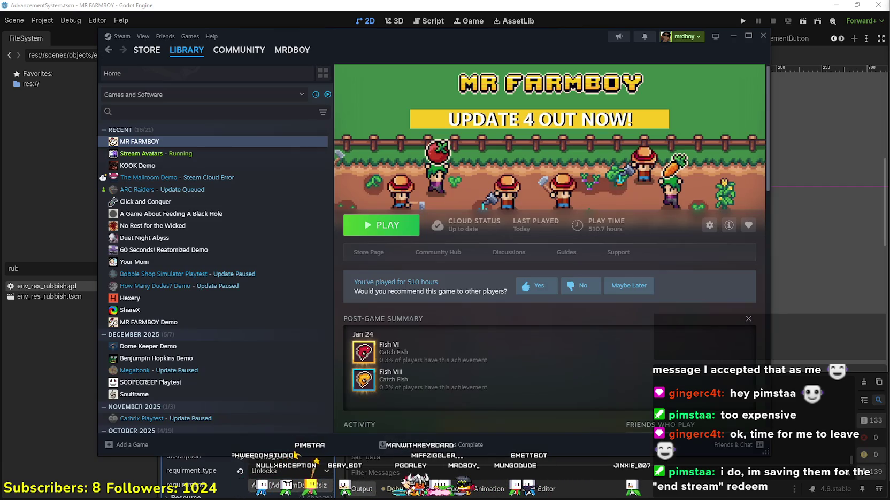
key("alt+Tab")
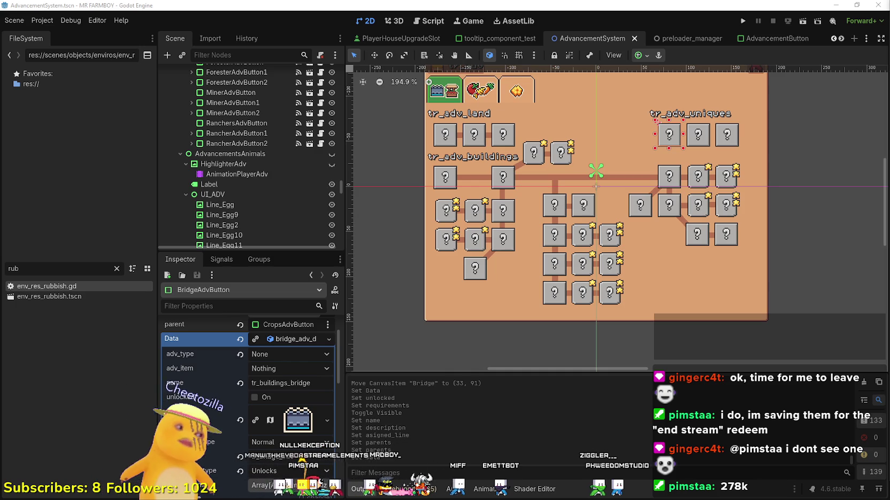
- Make the AdvancementsWorkers tree visible on the canvas
scroll(563, 181, "up", 1)
scroll(308, 119, "down", 2)
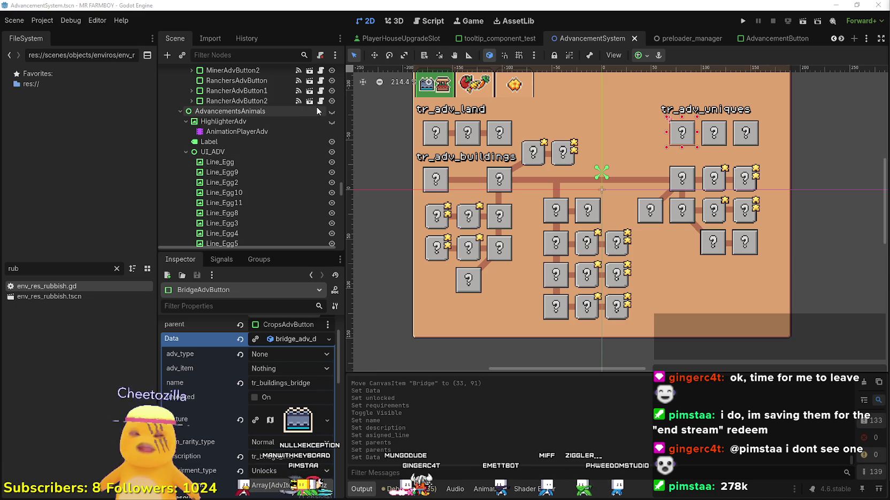
scroll(312, 129, "down", 5)
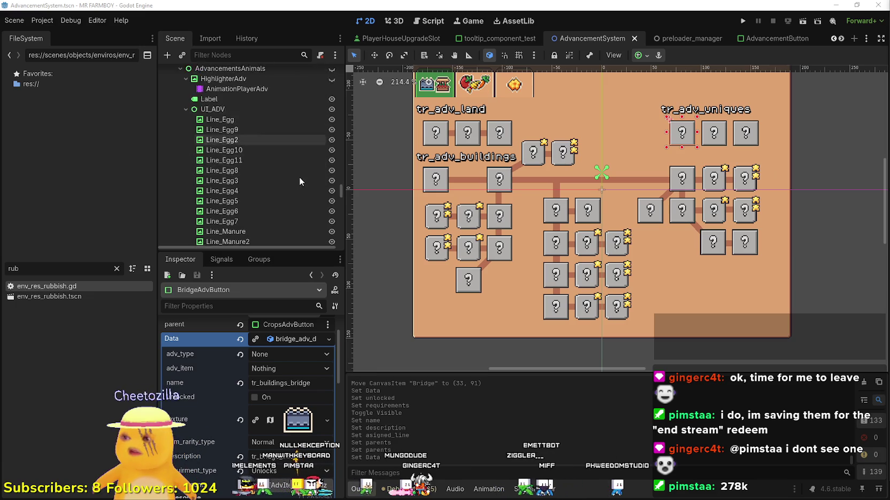
scroll(334, 207, "down", 5)
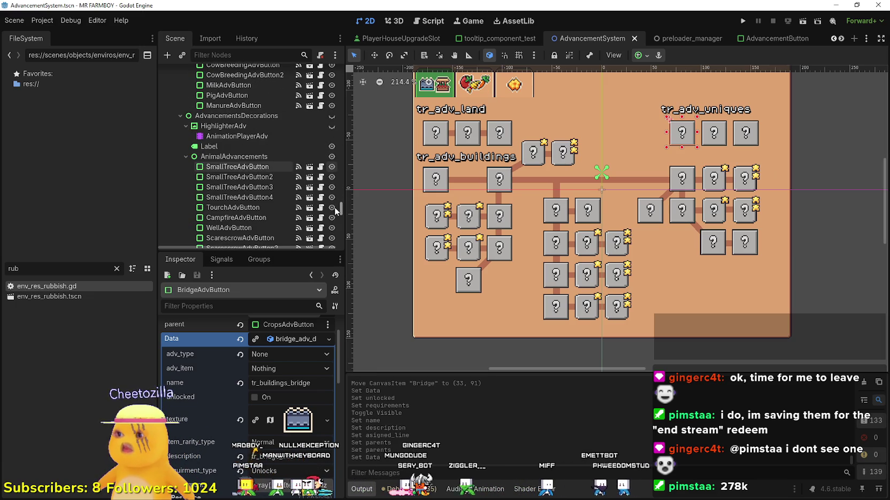
left_click_drag(339, 205, 342, 170)
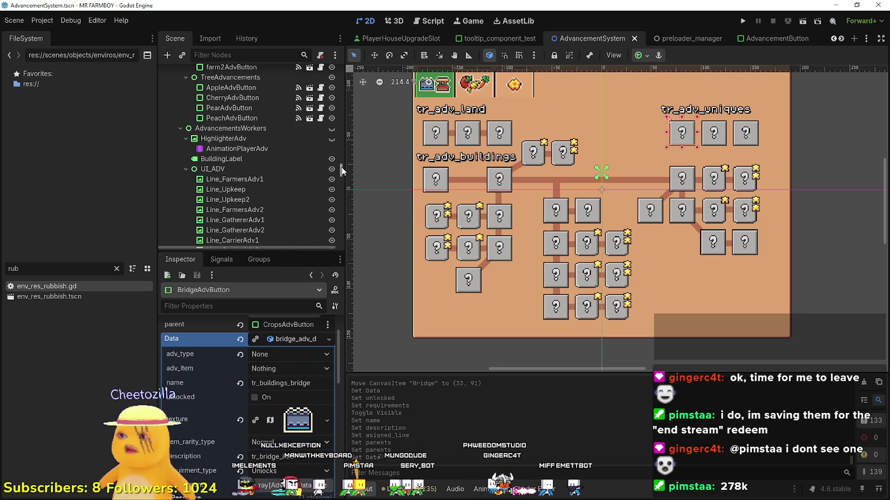
left_click(332, 129)
- Select FarmersAdvButton, keep its type Workers, and copy its name key tr_farmer_name_adv
left_click(472, 128)
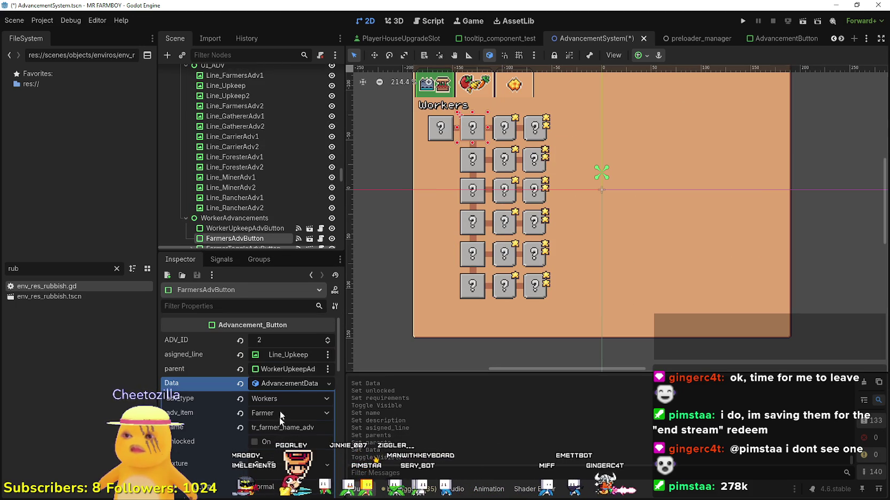
scroll(280, 418, "down", 2)
left_click(272, 352)
left_click(131, 373)
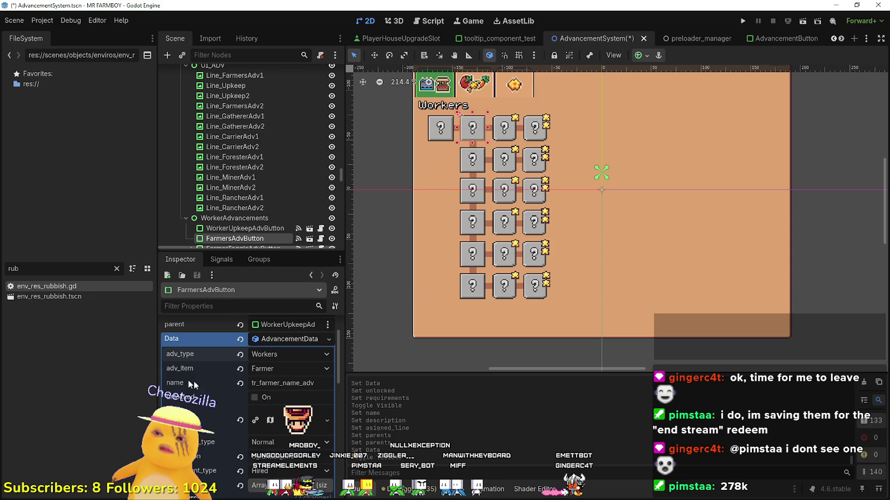
double_click(280, 383)
key("ctrl+c")
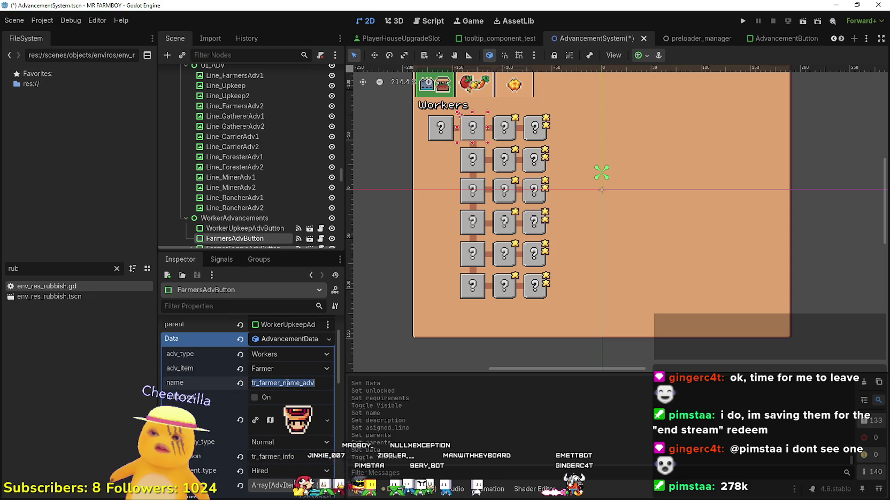
left_click(401, 39)
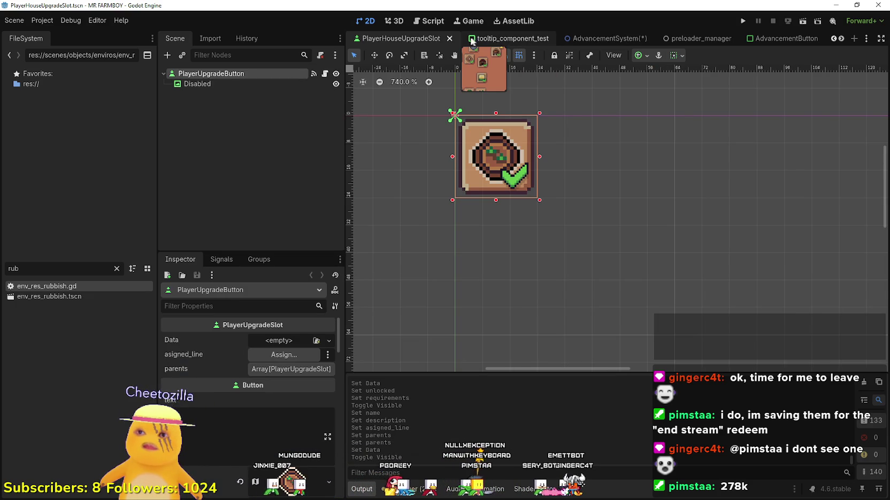
- Switch to the player_house_panel scene and scroll to the Farmers slot's data
left_click(505, 37)
left_click(832, 38)
left_click(832, 39)
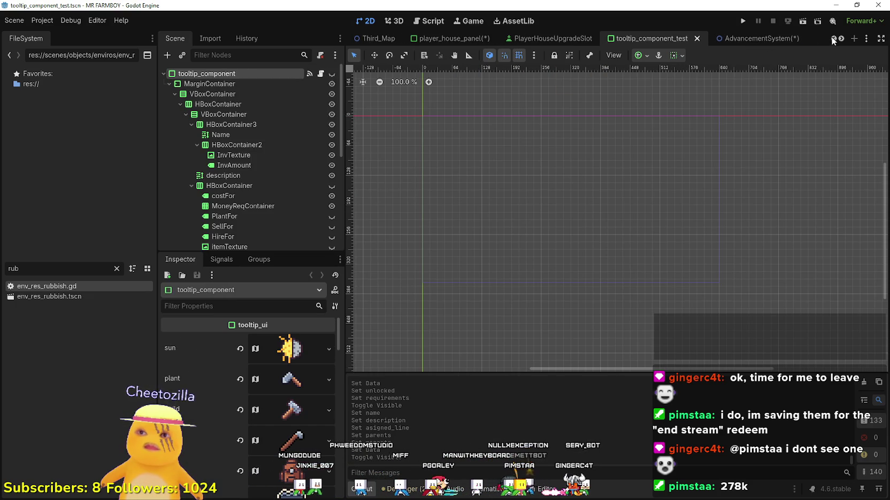
left_click(469, 38)
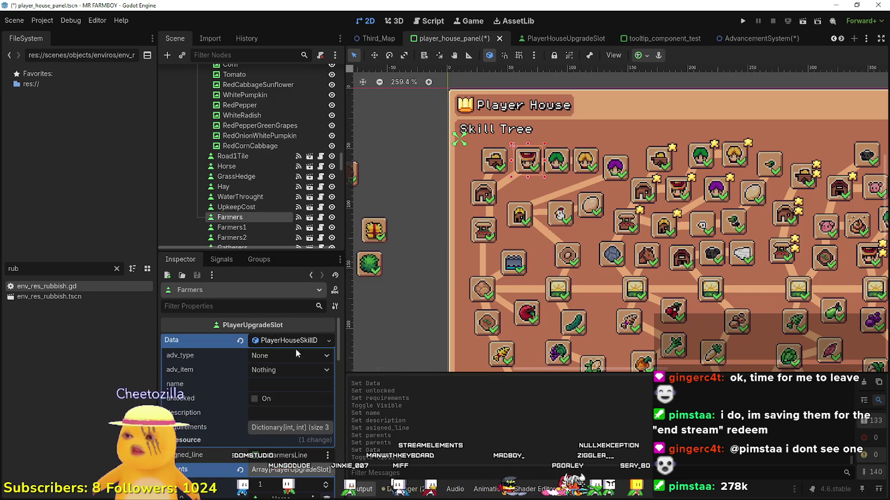
scroll(471, 305, "up", 2)
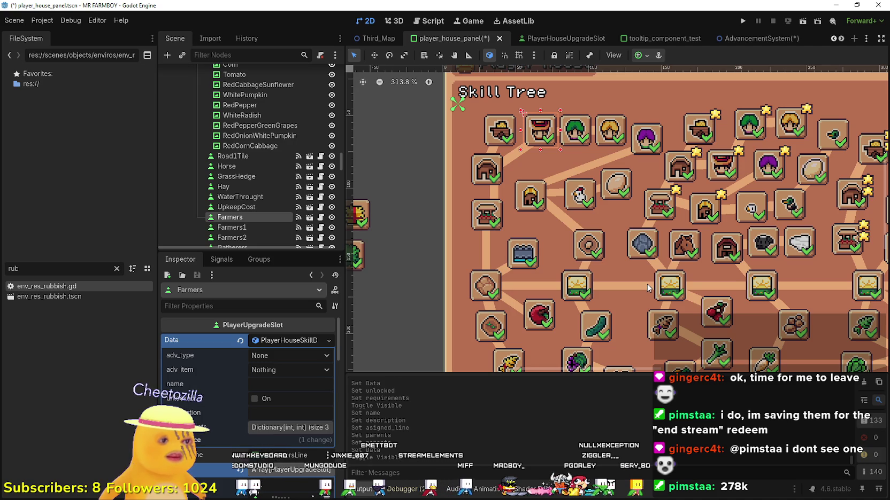
scroll(635, 272, "down", 2)
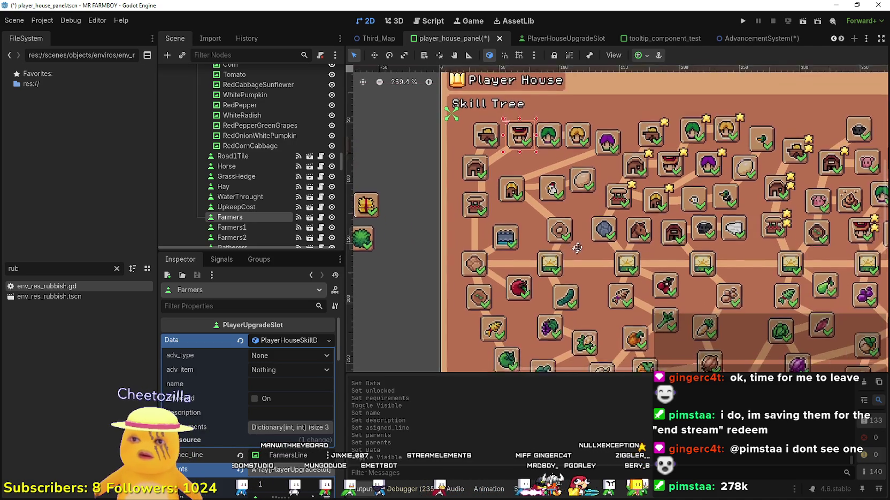
- Set name to tr_farmer_name_adv and description to tr_farmer_info, then save
key("ctrl+v")
key("Return")
type("tr")
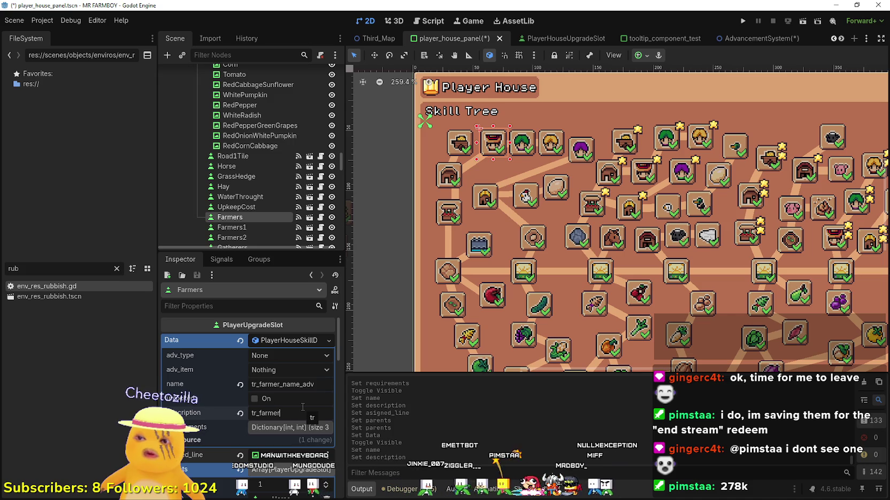
type("_farmer_info")
key("ctrl+s")
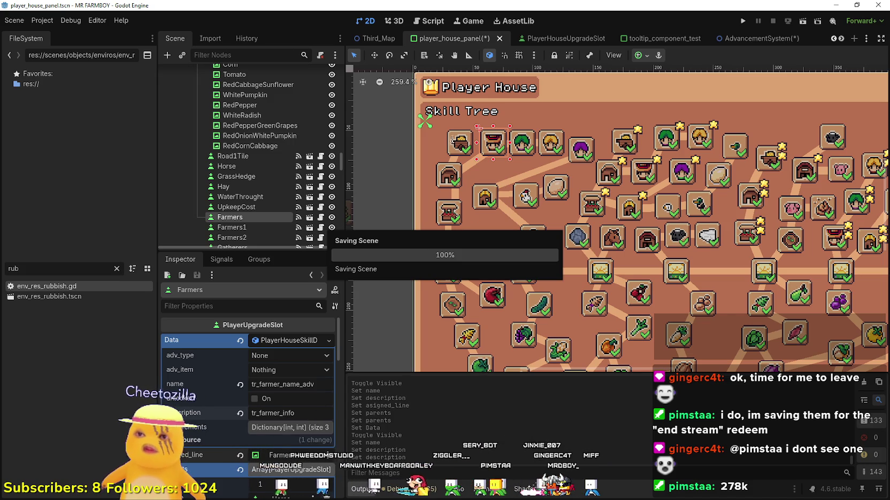
left_click(275, 342)
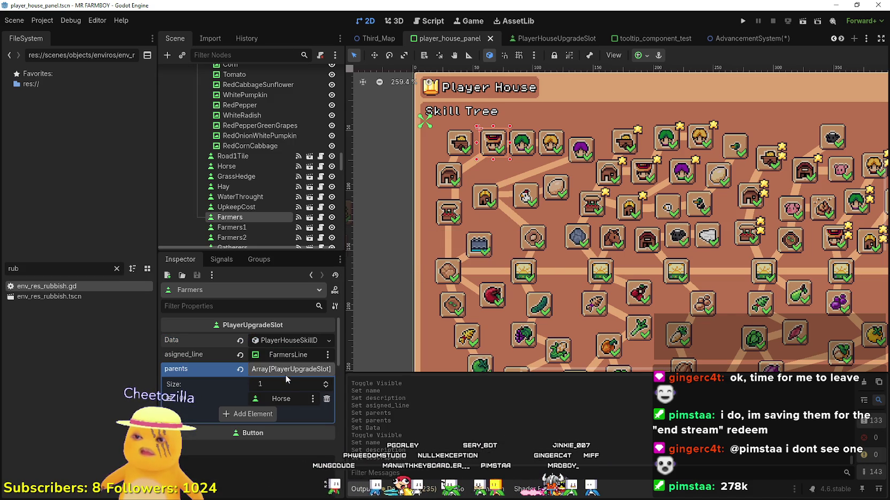
- Expand the Farmers slot's requirements dictionary and compare it with the House slot
left_click(275, 344)
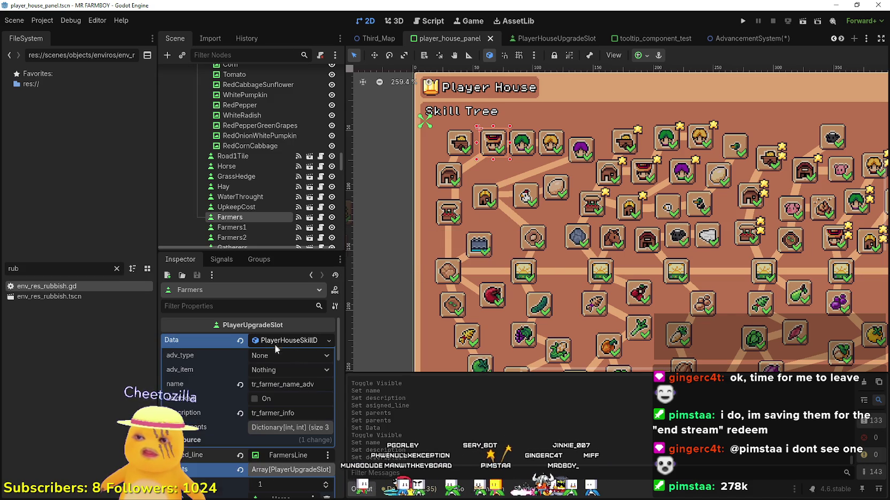
left_click(289, 427)
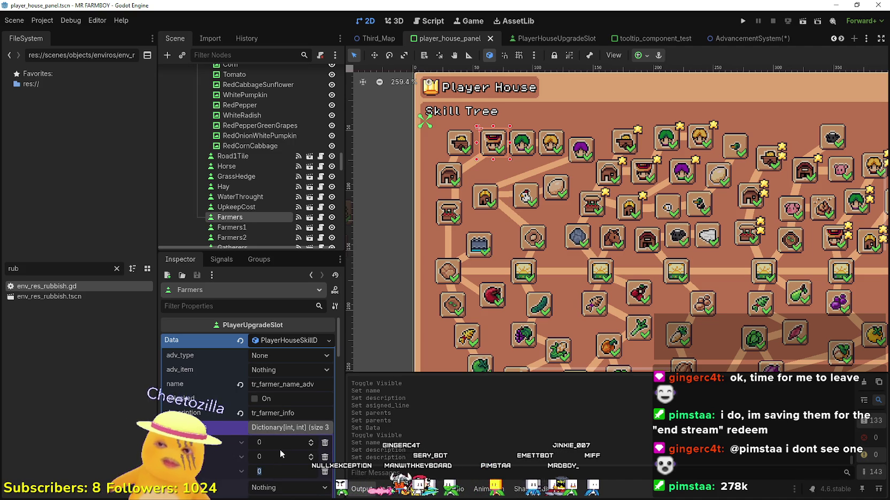
left_click(443, 179)
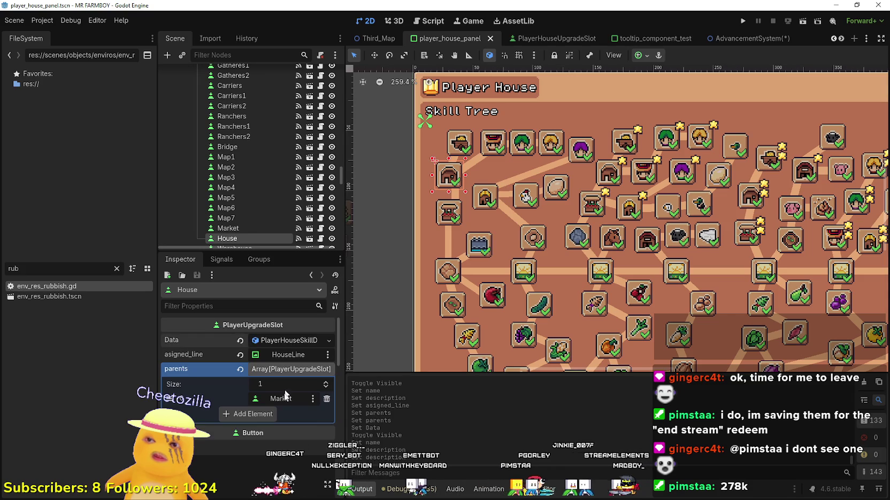
scroll(494, 153, "up", 2)
left_click(494, 149)
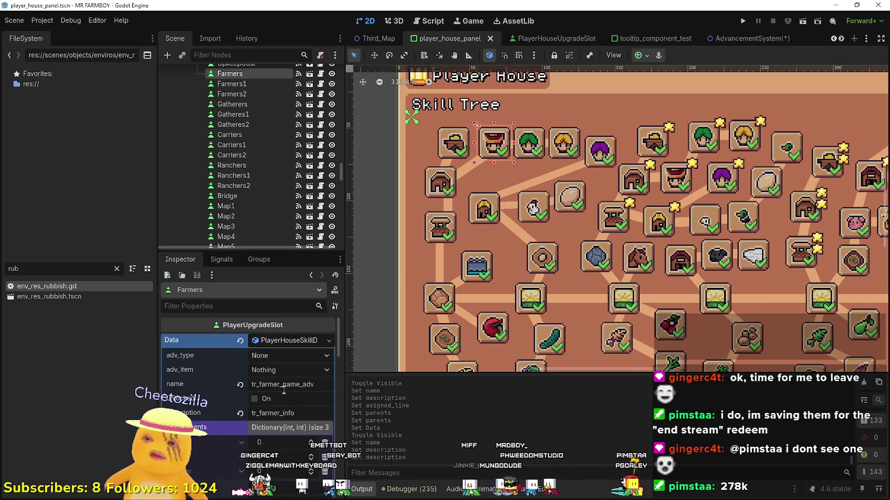
scroll(283, 407, "down", 2)
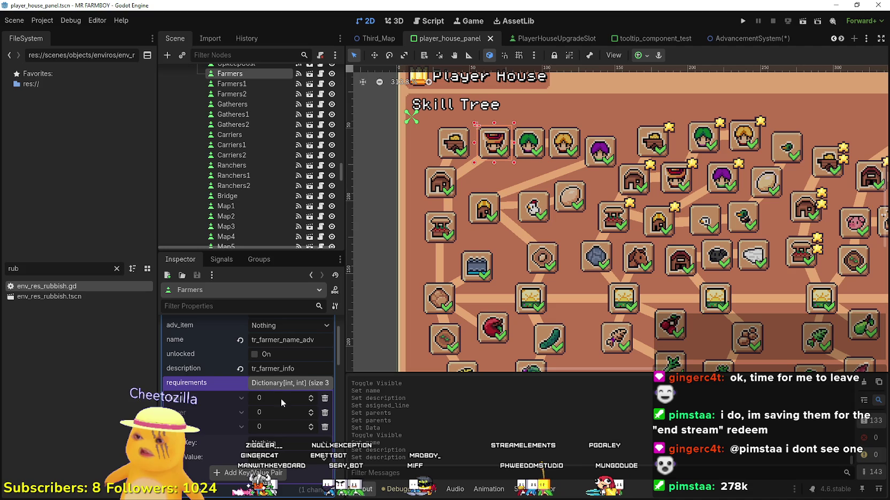
- Set the Farmers requirement to 200, delete the extra entries, and save
left_click(281, 426)
type("200")
key("Return")
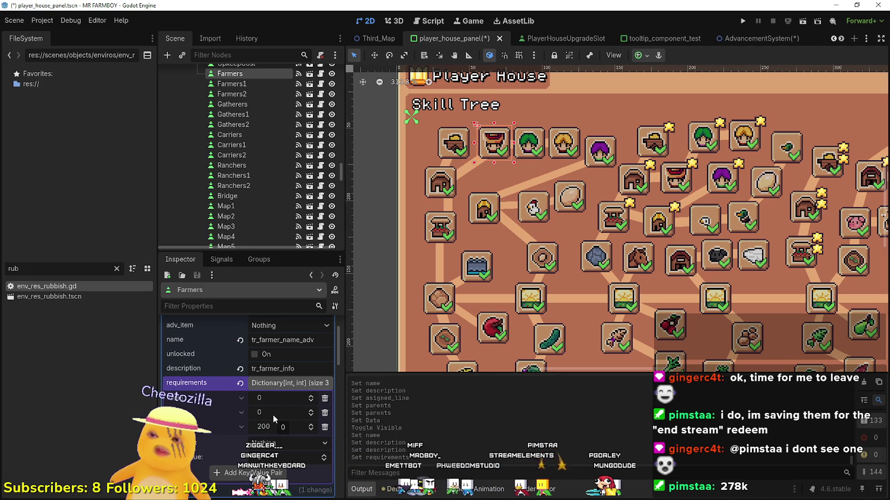
left_click(324, 399)
left_click(325, 398)
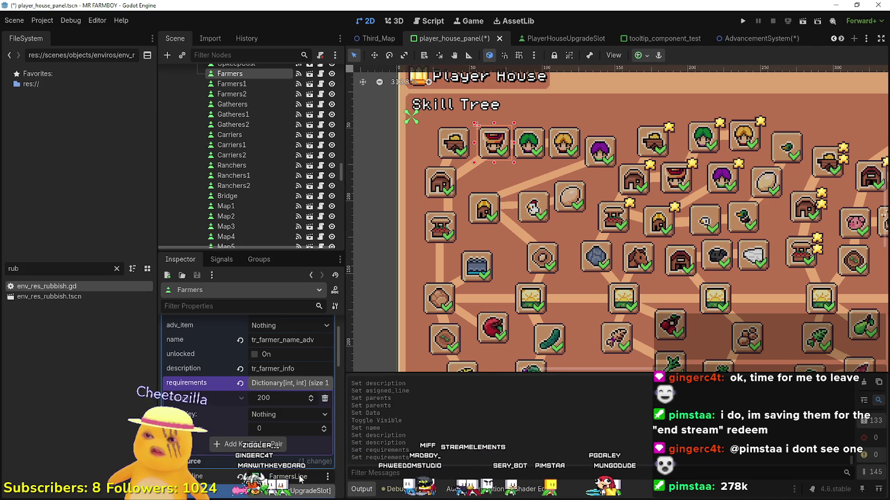
key("ctrl+s")
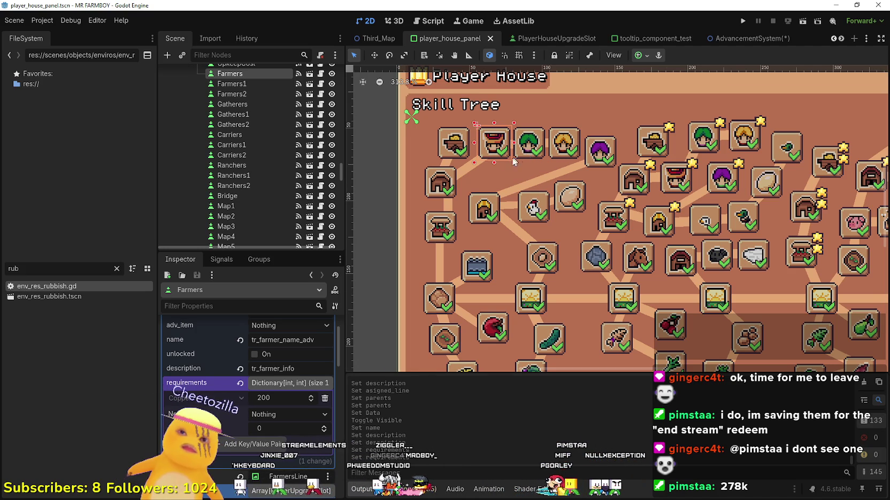
- Compare with the Gatherers slot, then reselect Farmers and save the scene again
scroll(484, 152, "up", 2)
left_click(452, 147)
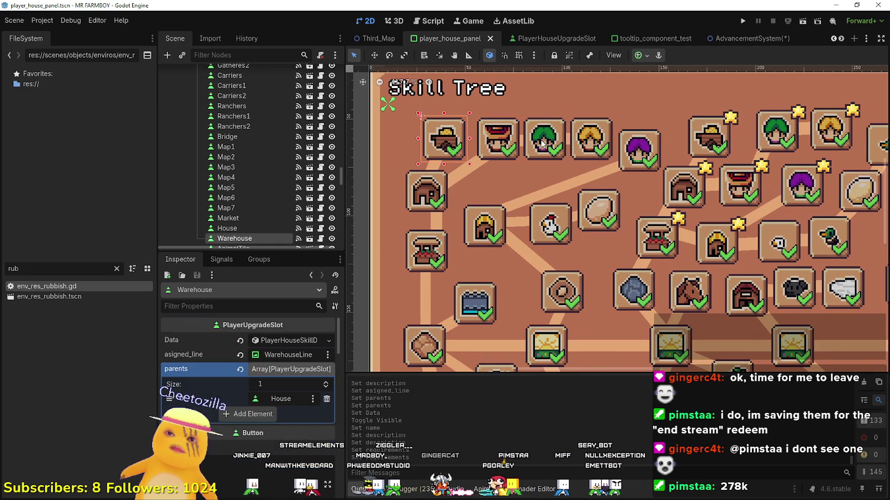
left_click(544, 139)
scroll(276, 444, "up", 5)
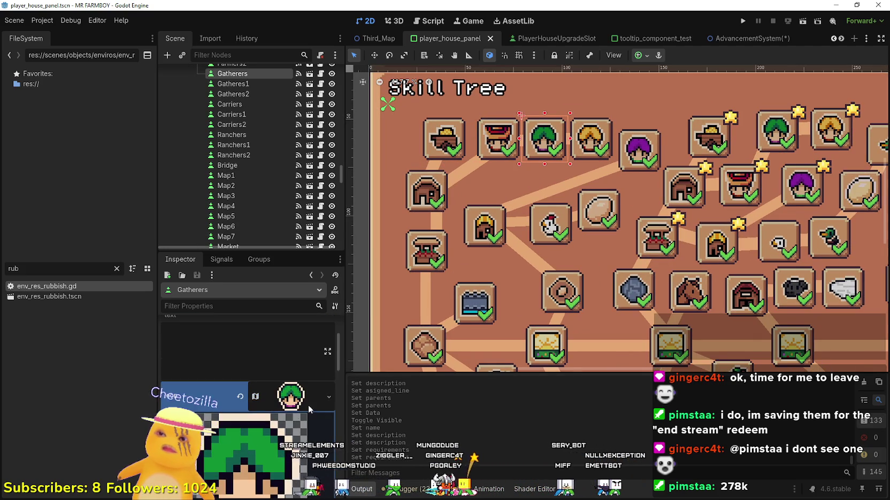
scroll(517, 175, "up", 1)
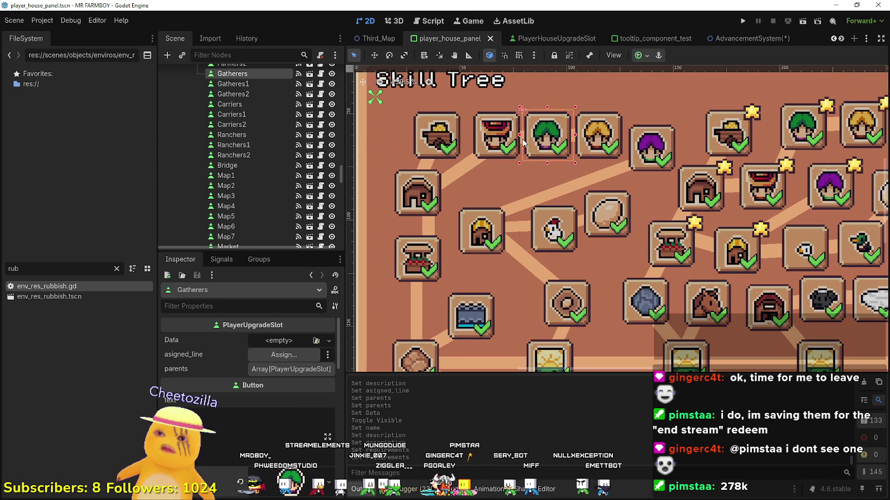
left_click(505, 141)
key("ctrl+s")
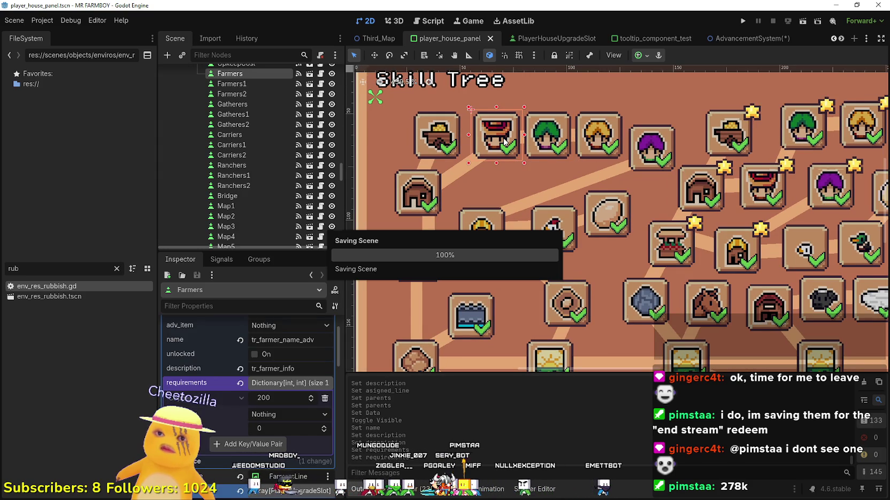
scroll(456, 170, "down", 3)
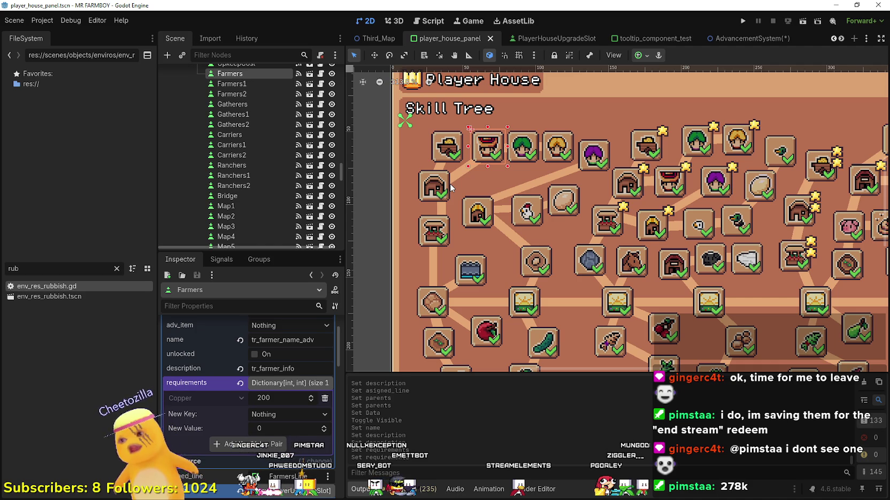
- Remove the remaining 200 requirement so the Farmers requirements dictionary is empty
scroll(257, 440, "up", 2)
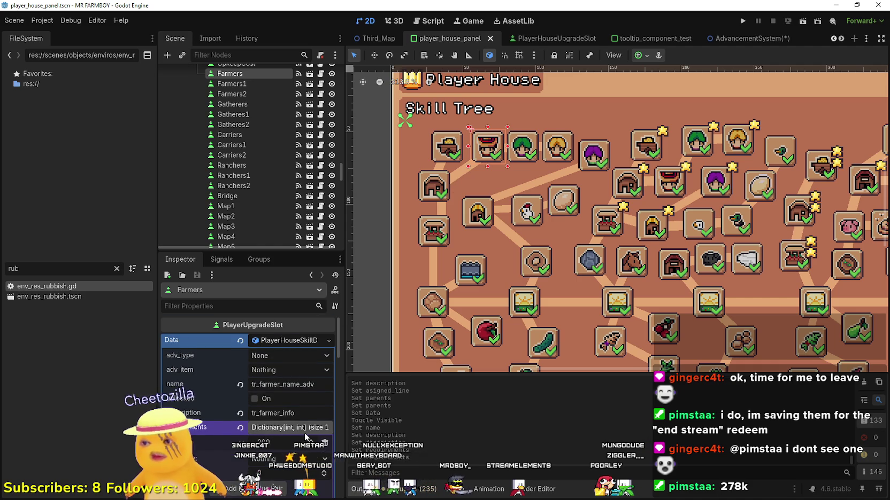
scroll(306, 436, "down", 1)
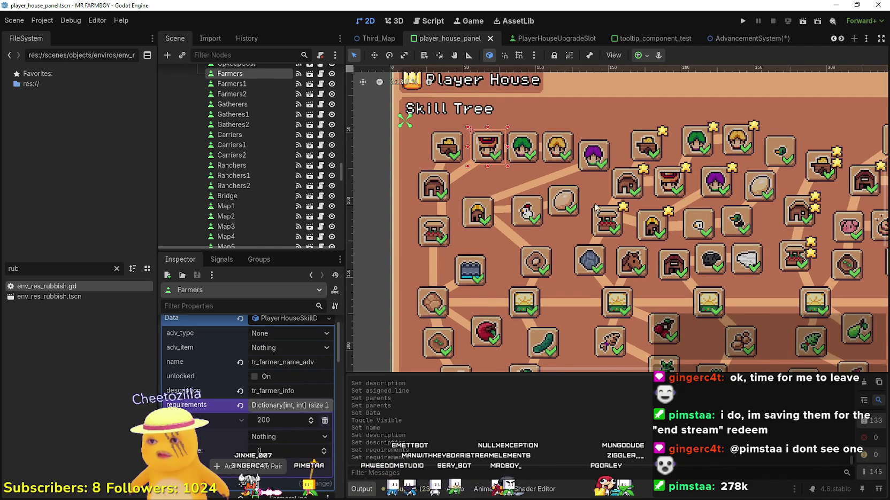
scroll(554, 228, "up", 1)
scroll(540, 222, "down", 2)
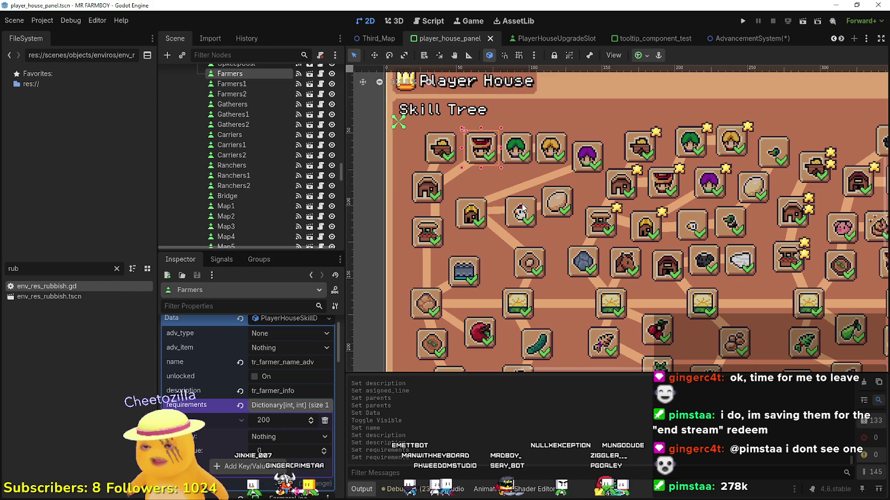
scroll(487, 235, "up", 1)
scroll(470, 167, "down", 2)
scroll(452, 182, "up", 2)
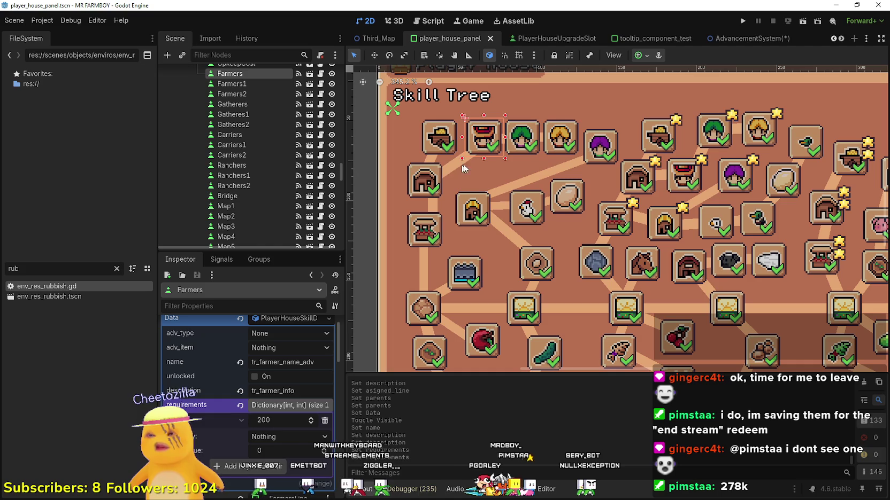
left_click(522, 140)
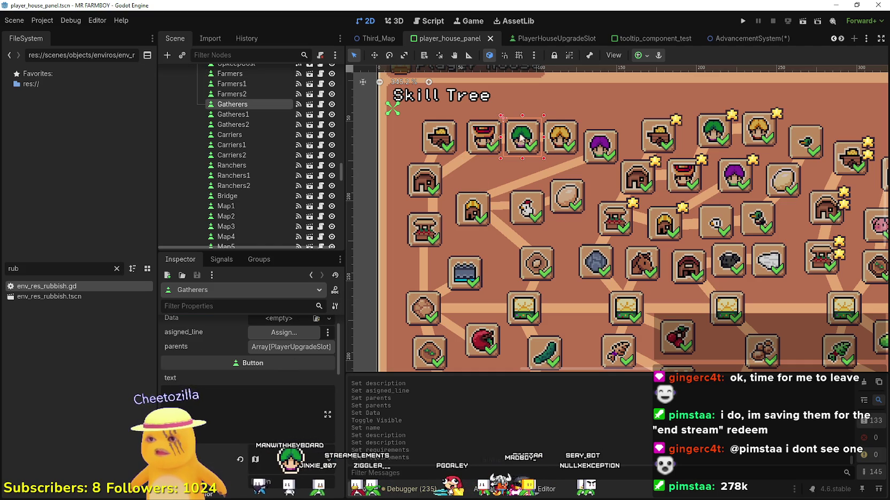
left_click(484, 143)
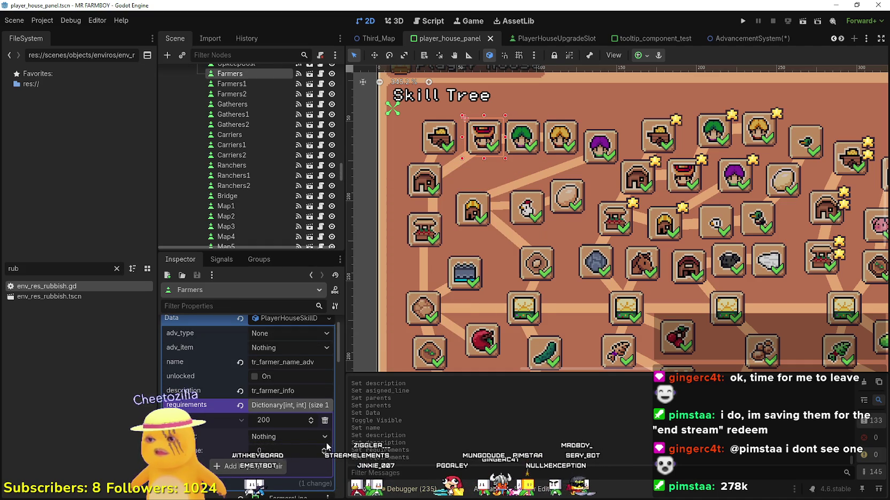
left_click(324, 421)
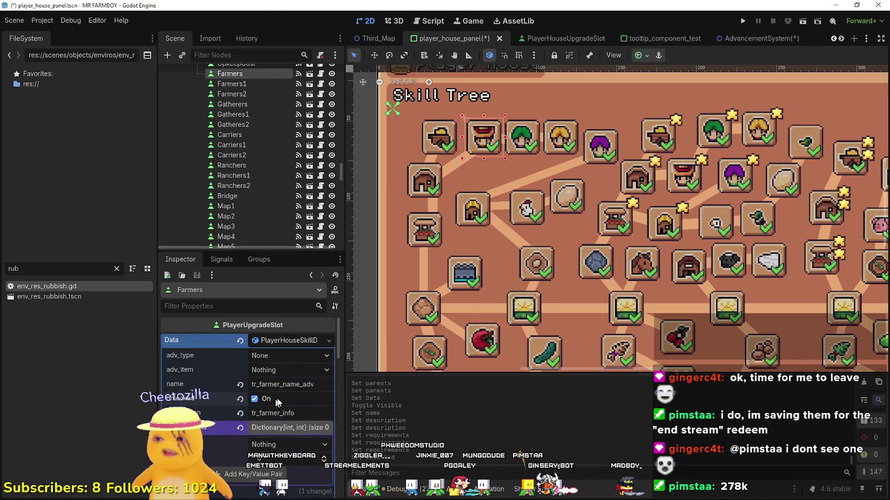
- Set the Farmers slot's advancement type to Workers
left_click(520, 149)
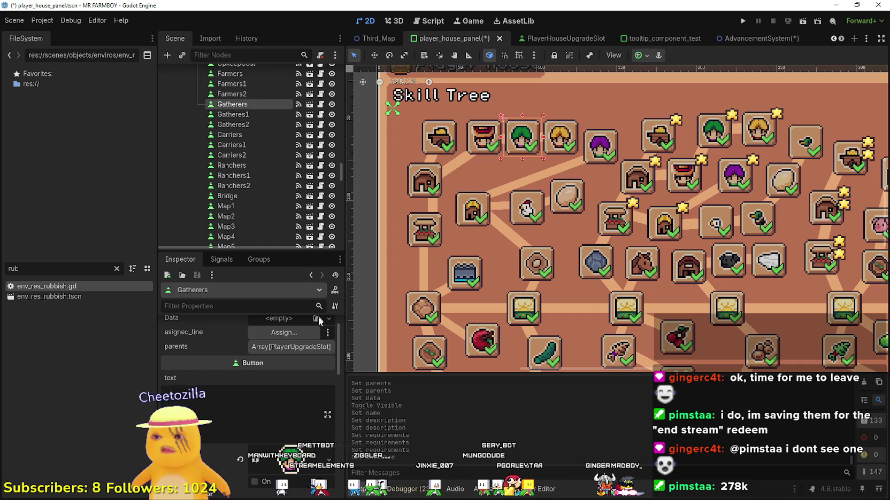
left_click(480, 137)
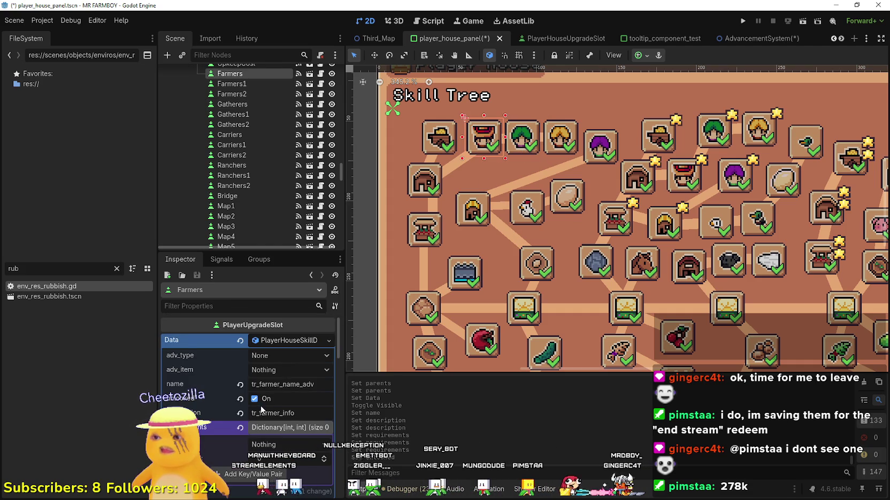
left_click(285, 370)
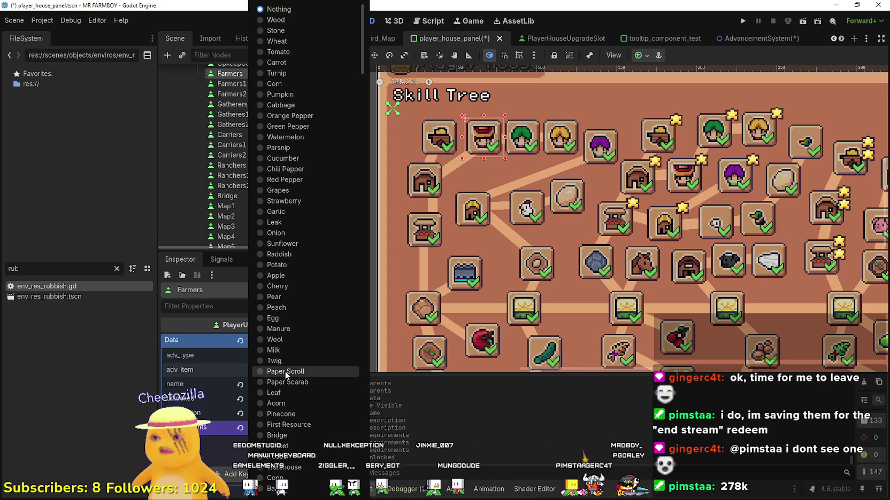
left_click(120, 386)
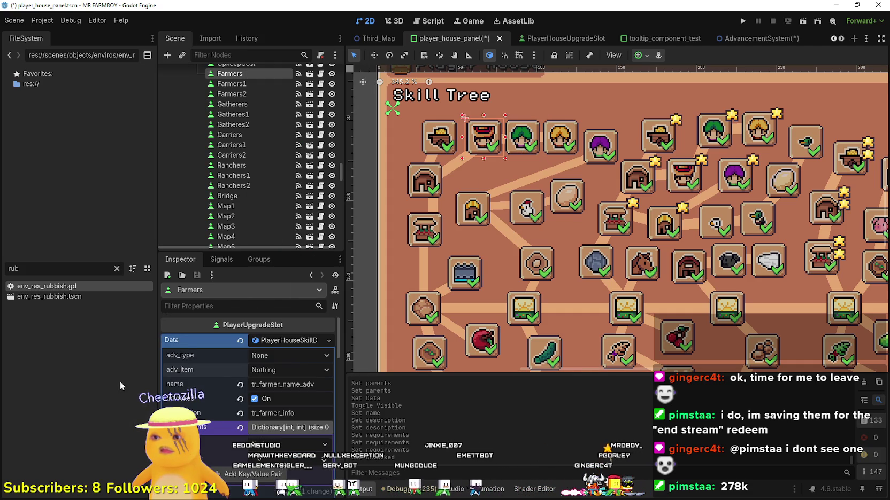
left_click(300, 356)
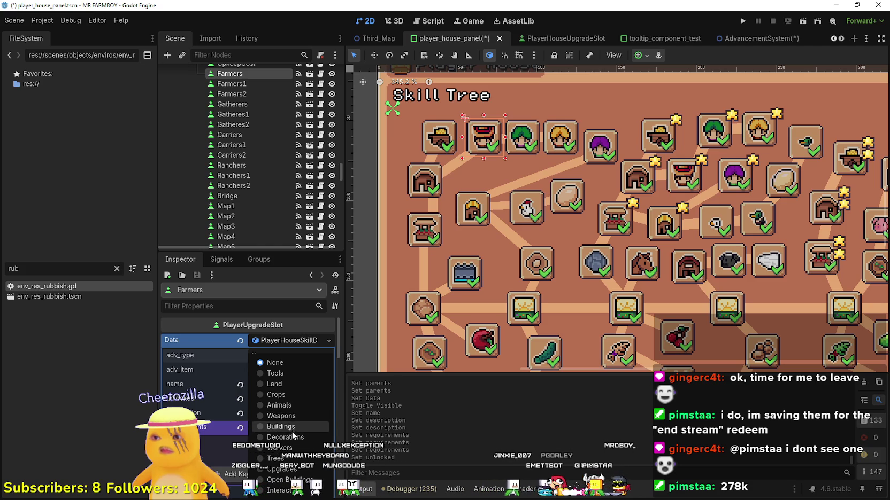
left_click(296, 451)
left_click(302, 372)
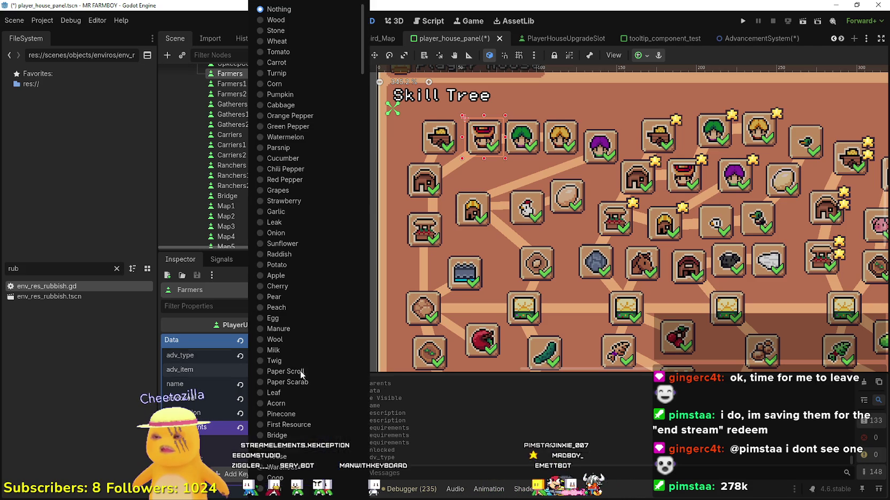